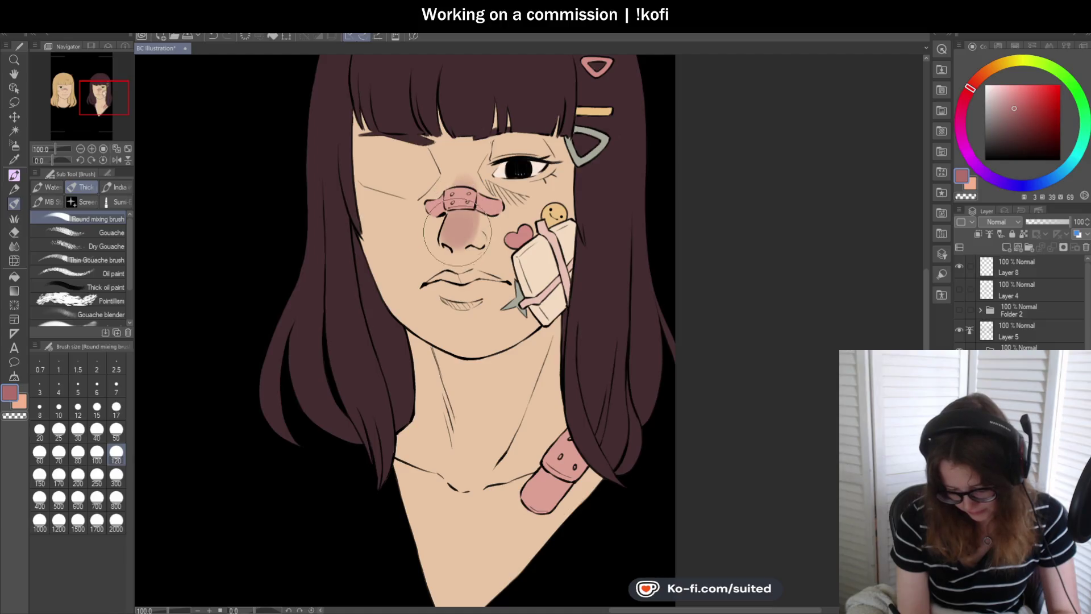
- Undo the pink blush painted on the dark-haired girl's nose
scroll(569, 250, down, 1)
scroll(574, 251, up, 1)
key(ctrl+z)
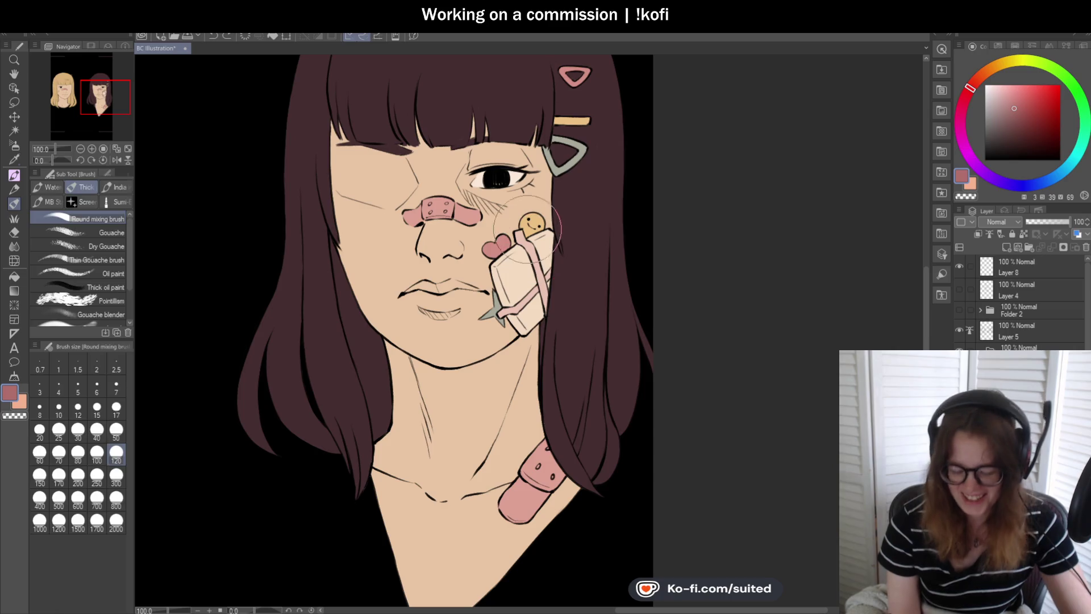
- Sample the face's skin tone, then shift the paint colour to a dusty pink
key(i)
click(457, 268)
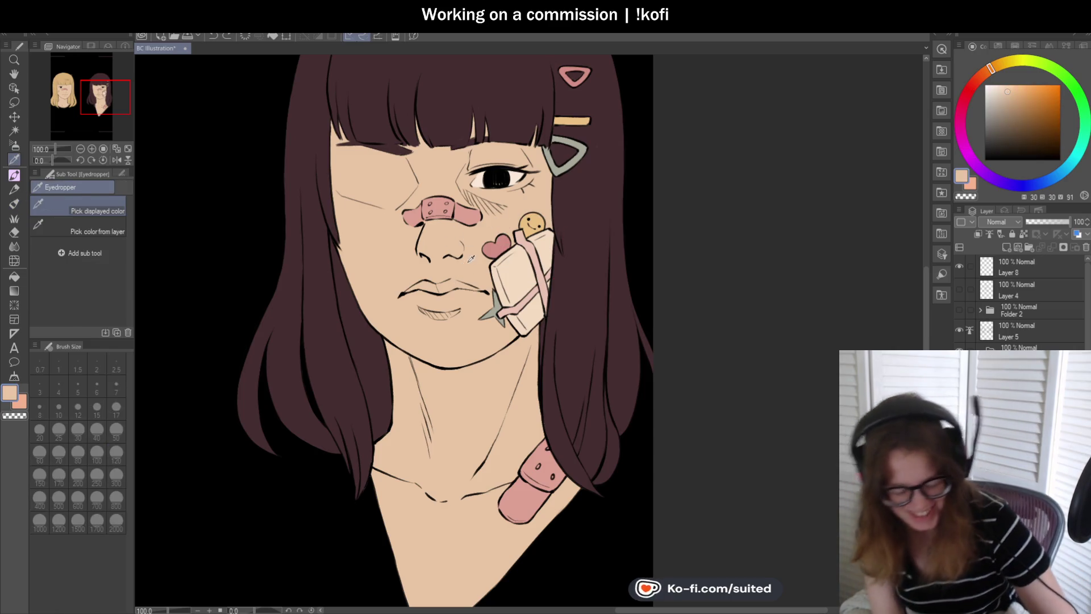
key(b)
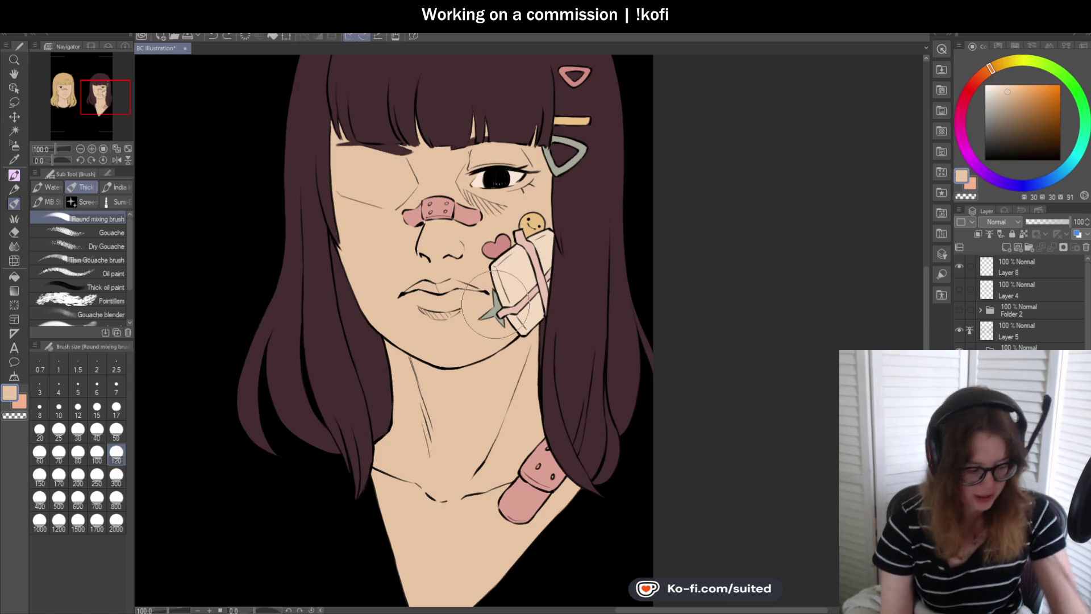
key(i)
key(b)
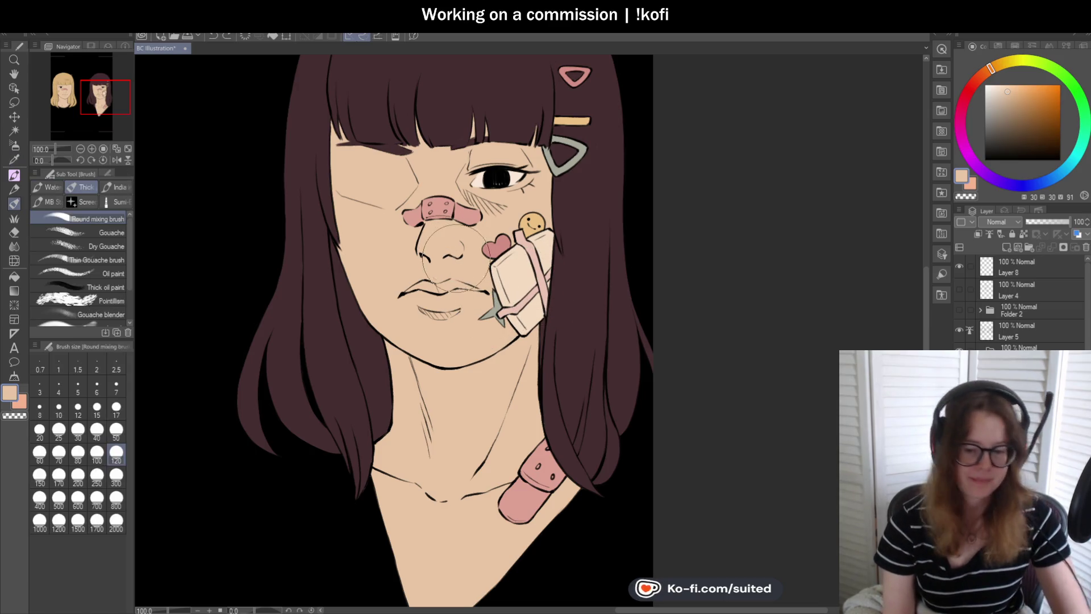
drag(988, 72, 976, 94)
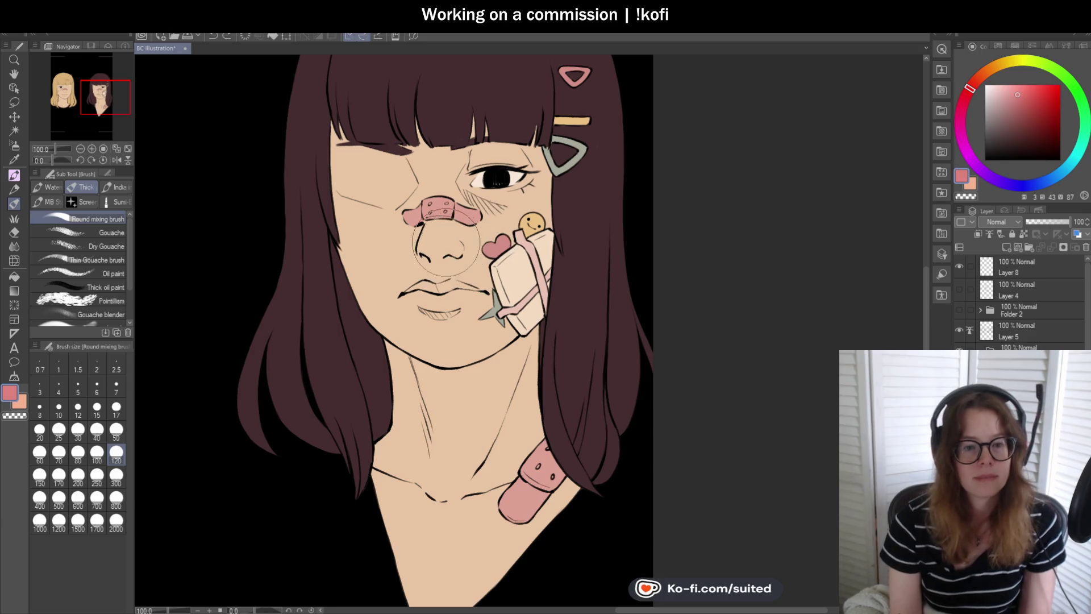
- Paint pink blush over the dark-haired girl's nose
scroll(439, 240, up, 1)
mouse_move(439, 240)
mouse_down()
mouse_move(421, 250)
mouse_move(466, 228)
mouse_move(432, 245)
mouse_move(449, 193)
mouse_move(455, 216)
mouse_move(424, 233)
mouse_move(386, 224)
mouse_move(421, 238)
mouse_move(380, 218)
mouse_up()
scroll(423, 233, down, 2)
scroll(393, 226, up, 1)
- Redo the cheek blush larger, brushing across the left cheek and beside the right eye
mouse_move(574, 222)
mouse_down()
mouse_move(659, 204)
mouse_move(550, 234)
mouse_up()
scroll(550, 234, down, 3)
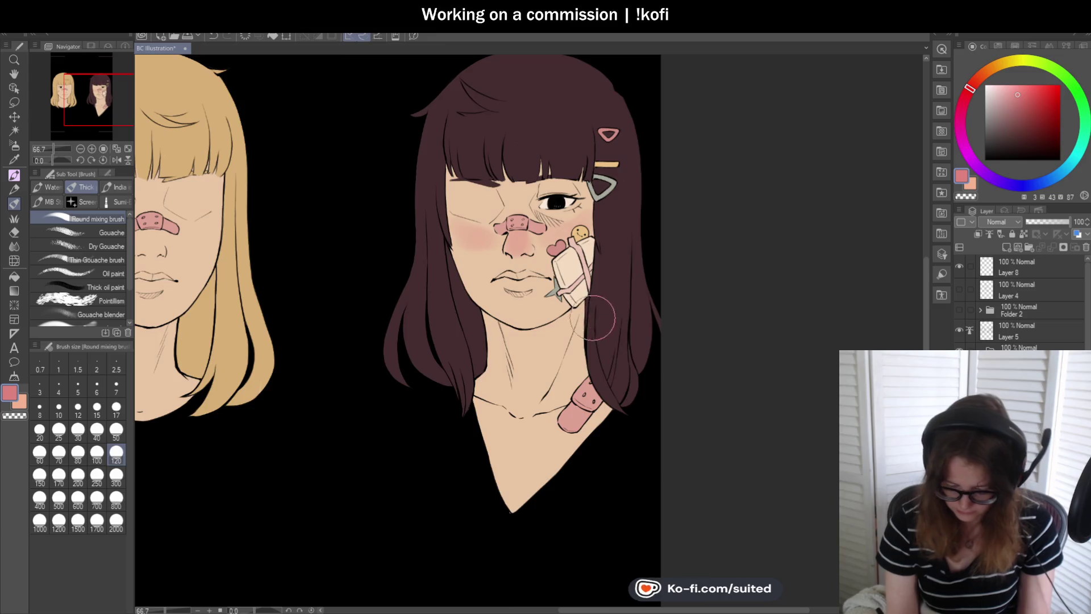
scroll(562, 284, up, 2)
key(ctrl+z)
key(ctrl+z)
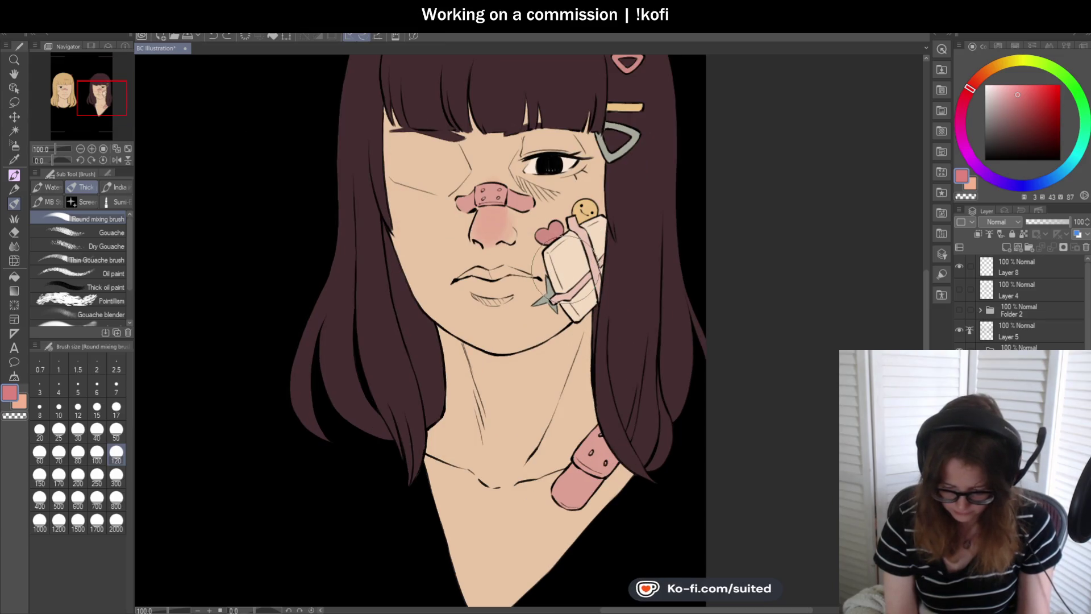
scroll(492, 196, up, 2)
mouse_move(365, 217)
mouse_down()
mouse_move(398, 238)
mouse_move(347, 185)
mouse_move(427, 224)
mouse_move(484, 217)
mouse_up()
mouse_move(569, 187)
mouse_down()
mouse_move(642, 204)
mouse_move(625, 193)
mouse_move(566, 231)
mouse_up()
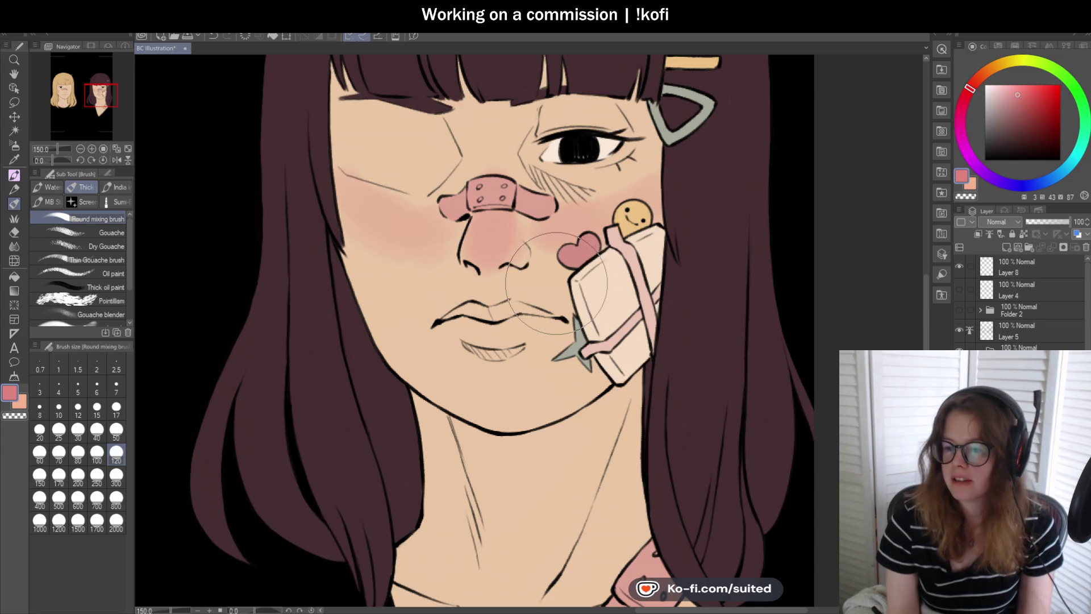
- Add soft pink blush to the dark-haired girl's chin
scroll(559, 276, down, 3)
scroll(517, 226, up, 3)
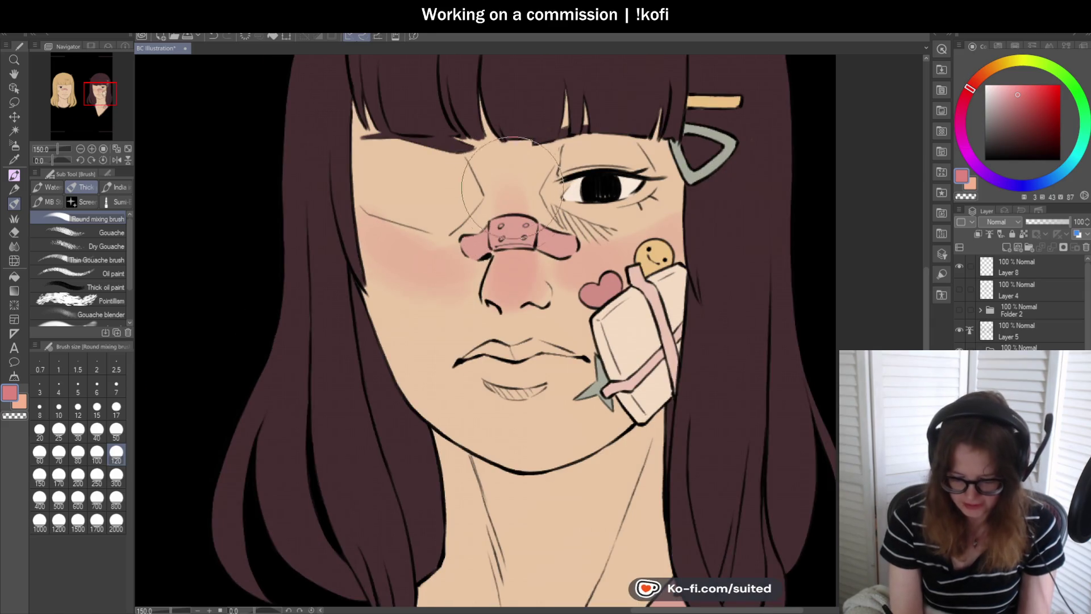
scroll(517, 225, down, 4)
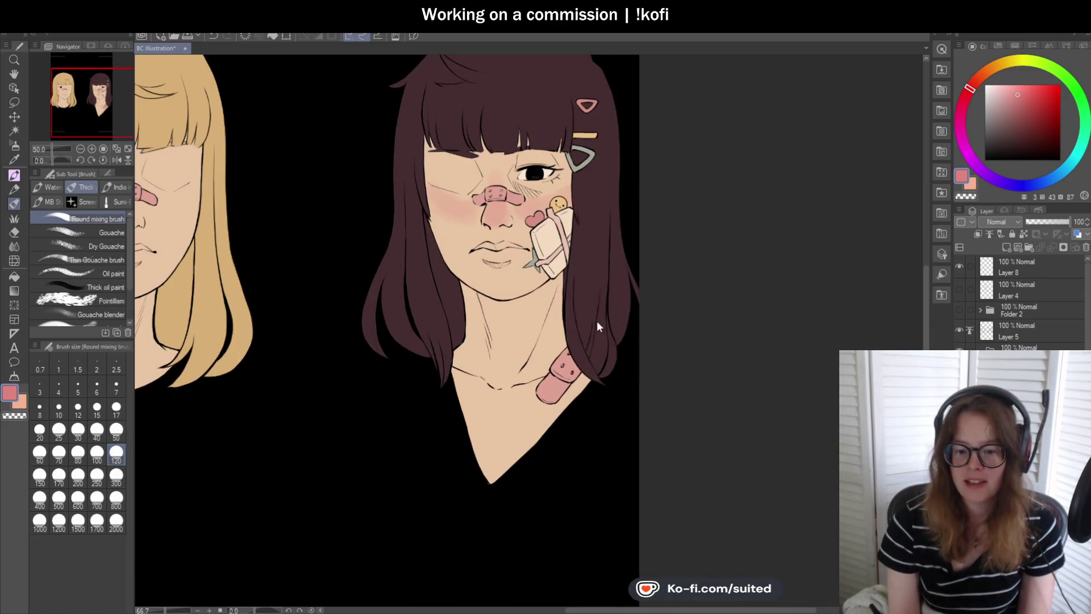
scroll(588, 314, up, 2)
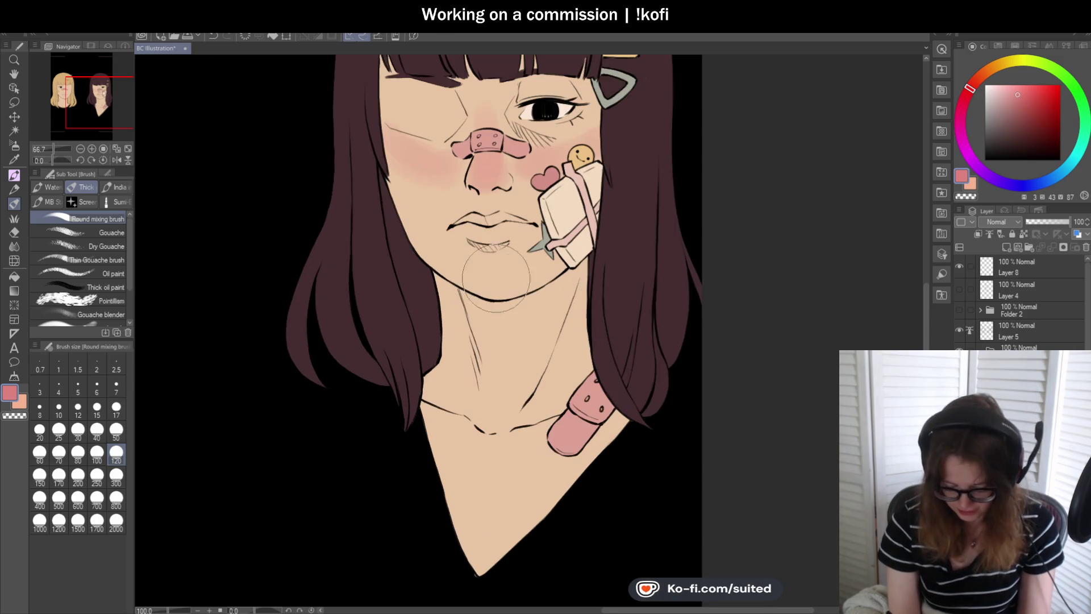
mouse_move(527, 275)
mouse_down()
mouse_move(495, 270)
mouse_move(518, 267)
mouse_move(470, 280)
mouse_up()
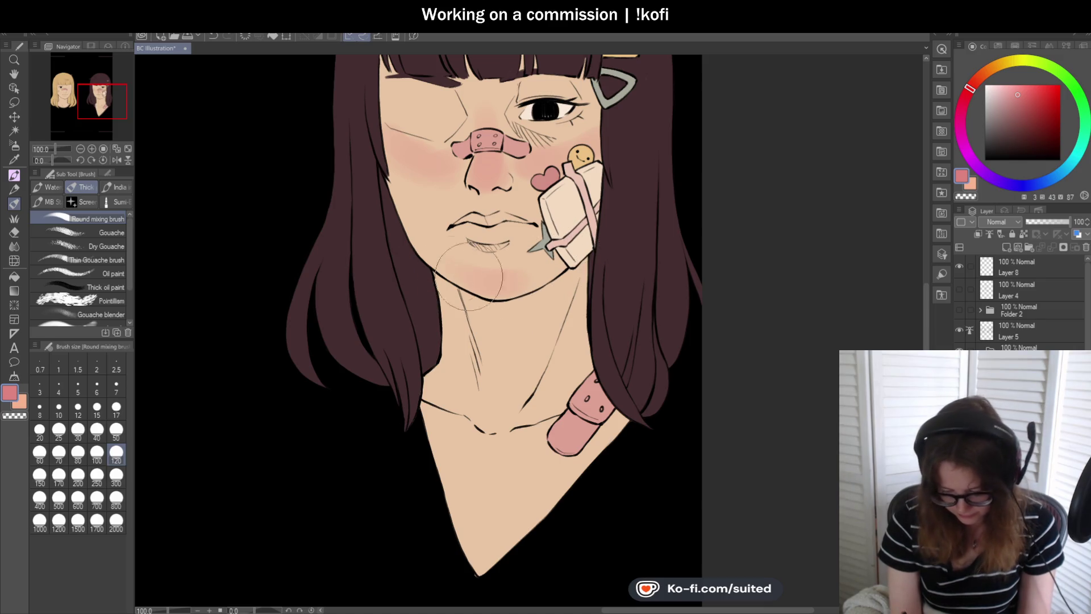
scroll(475, 273, down, 3)
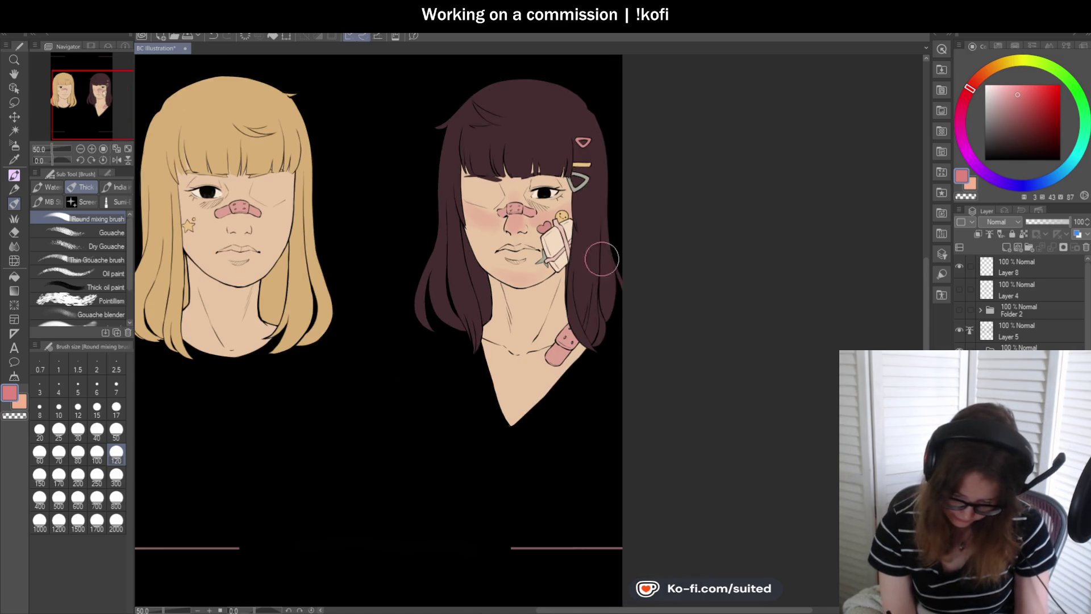
scroll(606, 262, up, 3)
- Shrink the brush to size 17 for detail work
click(116, 432)
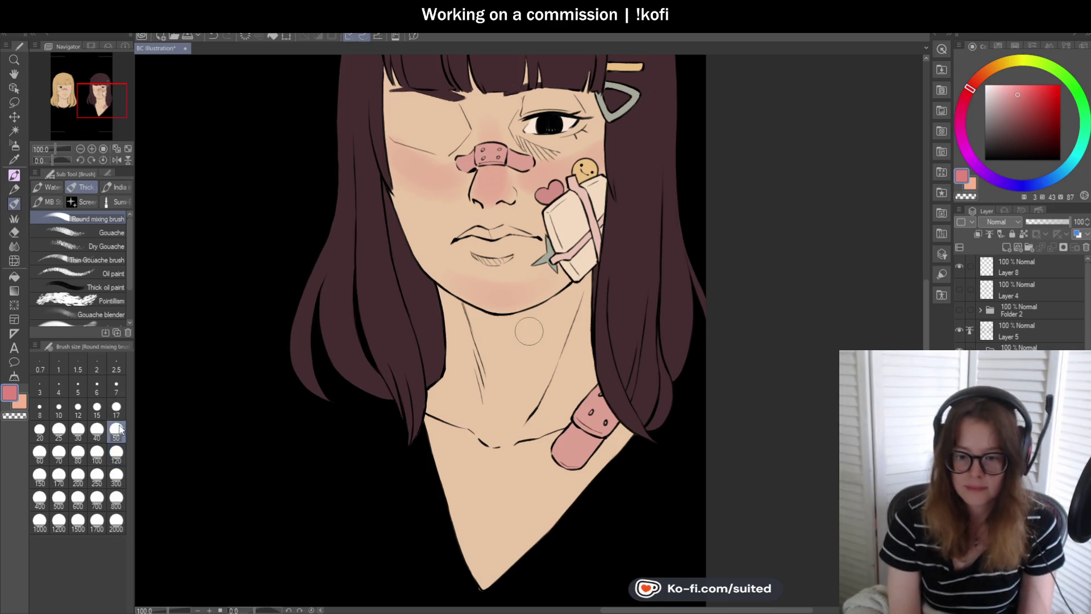
click(116, 407)
scroll(454, 241, up, 1)
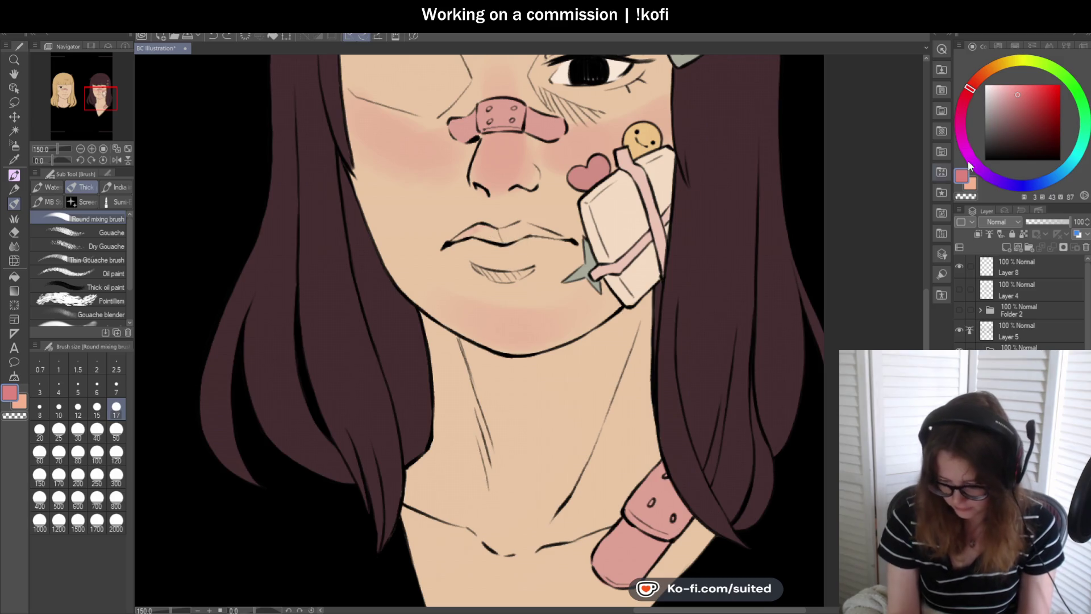
- Adjust the pink hue slightly and shade the upper lip pink
click(970, 91)
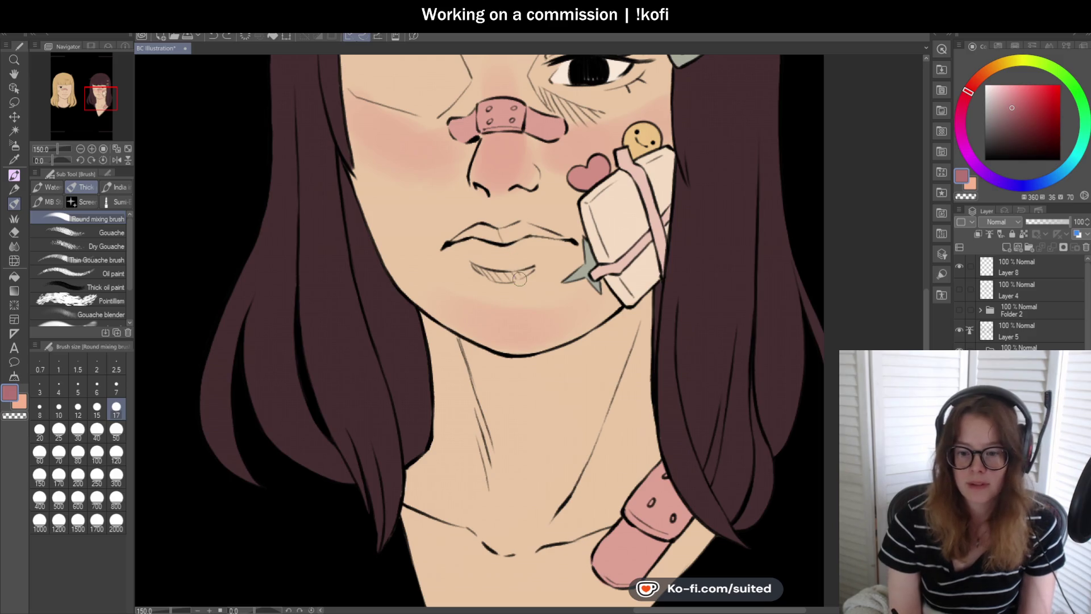
scroll(487, 239, up, 1)
mouse_move(442, 242)
mouse_down()
mouse_move(483, 223)
mouse_move(470, 229)
mouse_move(536, 227)
mouse_up()
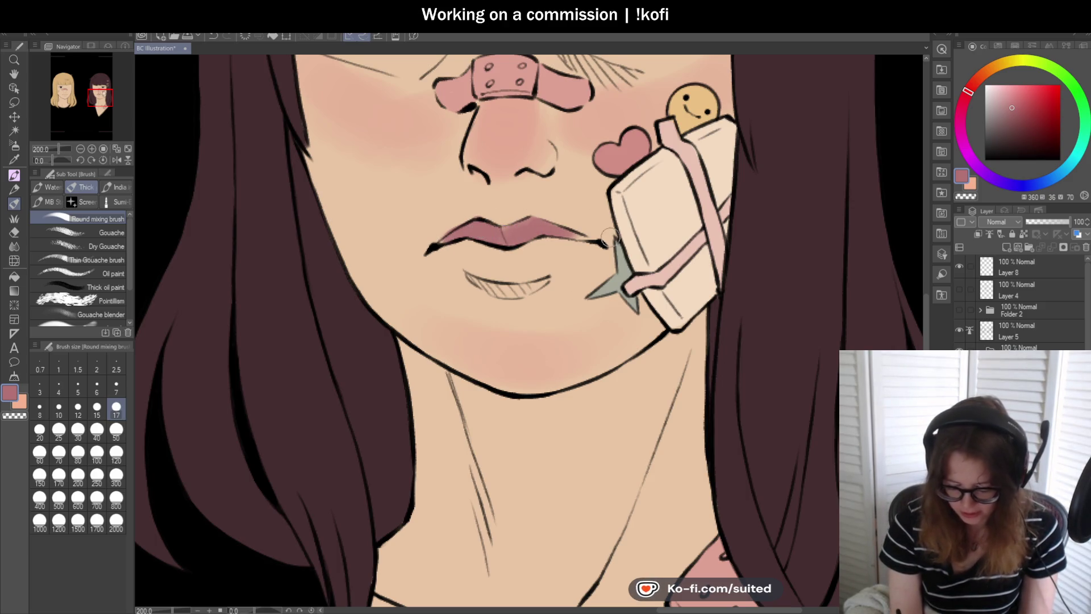
- Try size 50 shading under the lower lip, then undo it
click(116, 433)
mouse_move(504, 261)
mouse_down()
mouse_move(546, 261)
mouse_move(483, 250)
mouse_move(534, 260)
mouse_up()
scroll(601, 309, down, 5)
scroll(601, 308, up, 4)
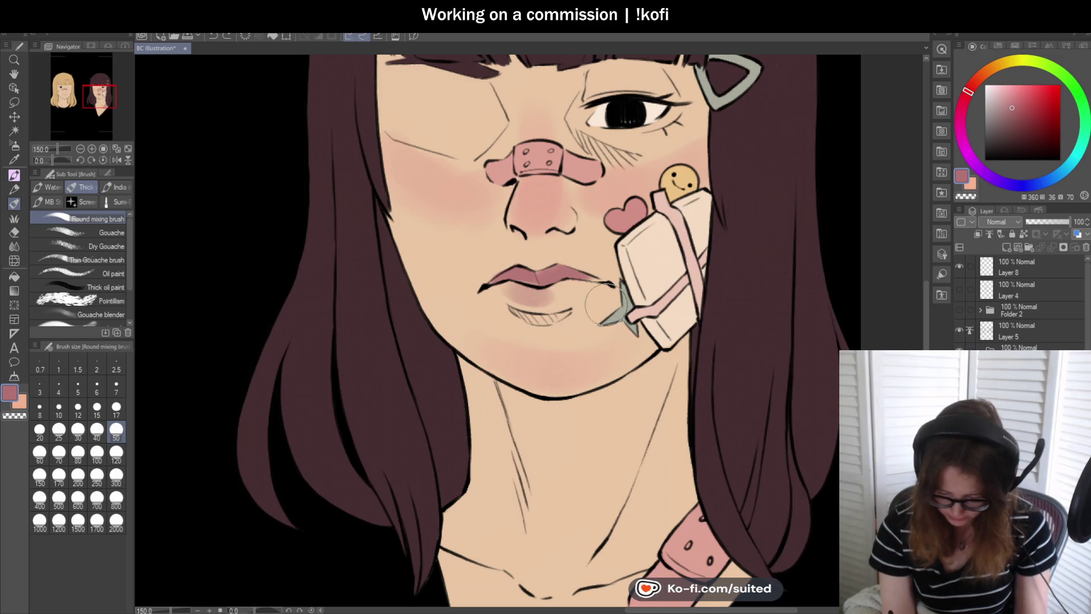
key(ctrl+z)
key(ctrl+z)
key(ctrl+z)
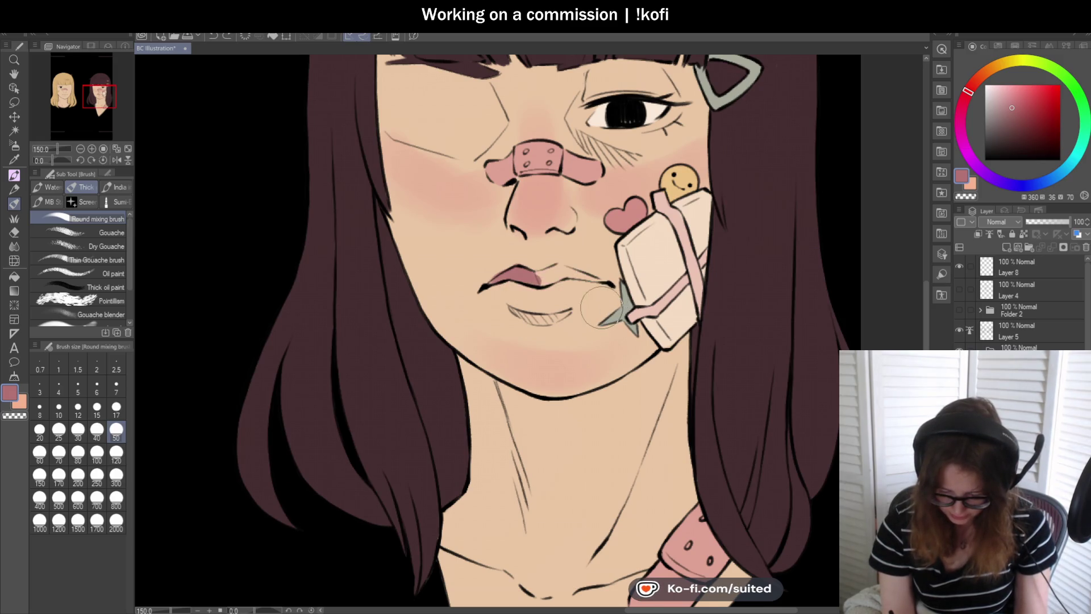
- Sample peach skin and blend both lips with a size 30 brush
alt+click(558, 243)
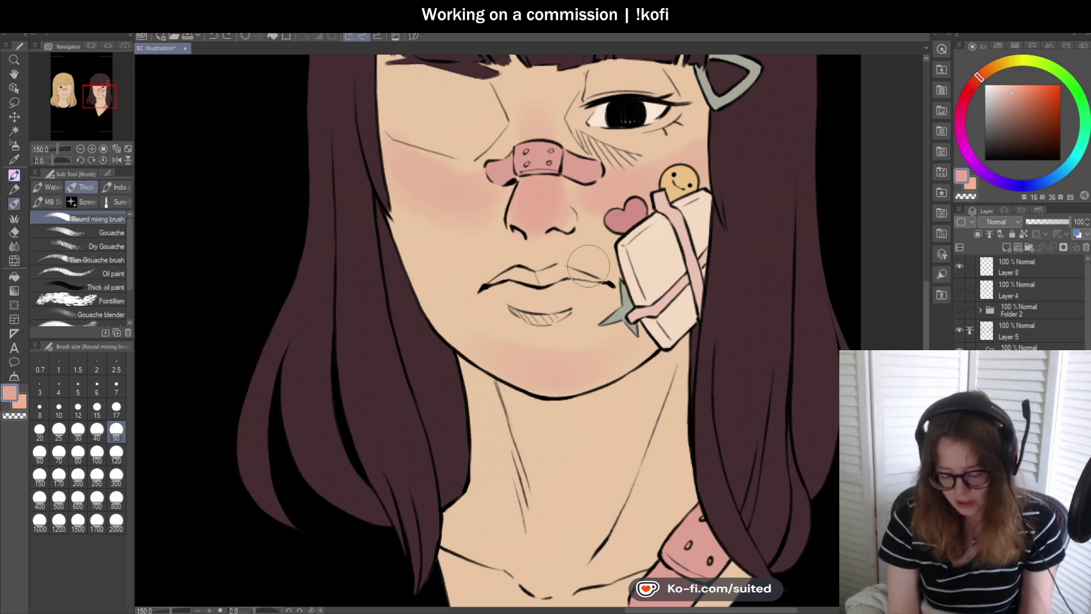
click(78, 430)
scroll(534, 259, up, 2)
mouse_move(466, 287)
mouse_down()
mouse_move(580, 275)
mouse_move(616, 284)
mouse_up()
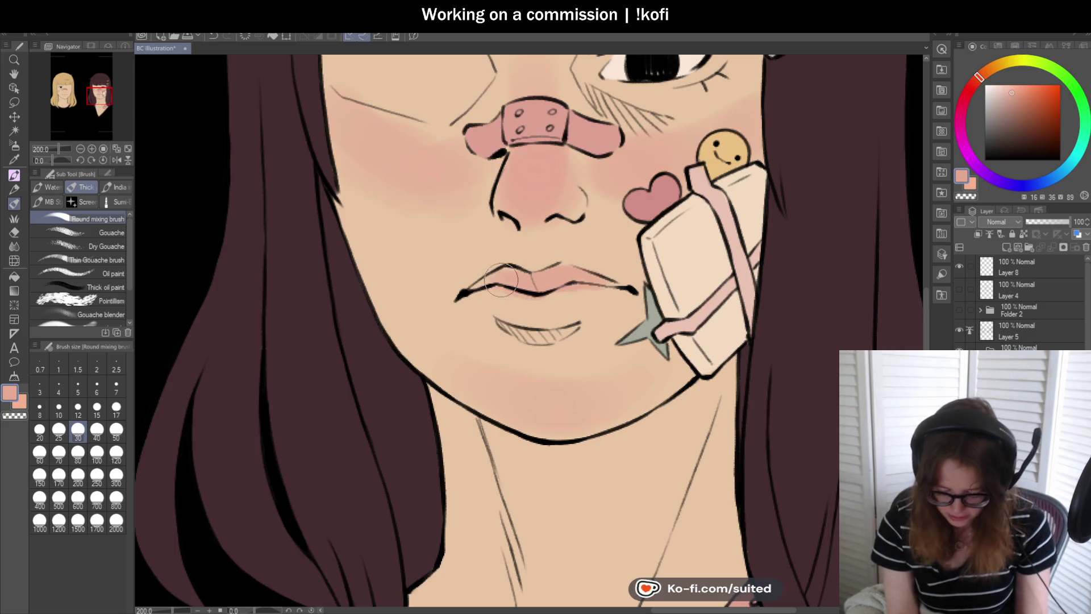
drag(516, 300, 579, 296)
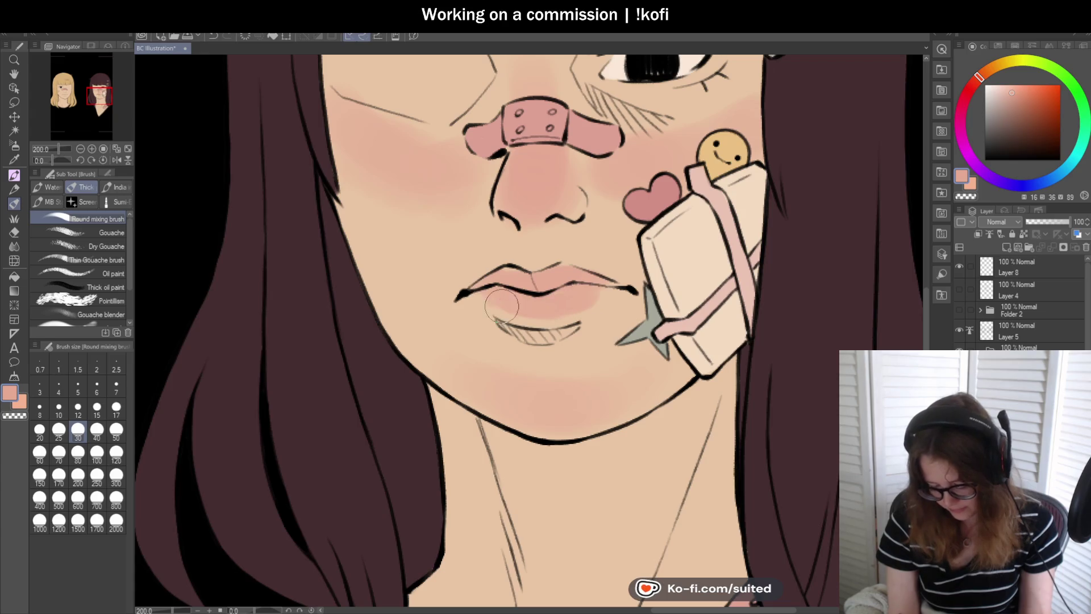
scroll(496, 303, down, 5)
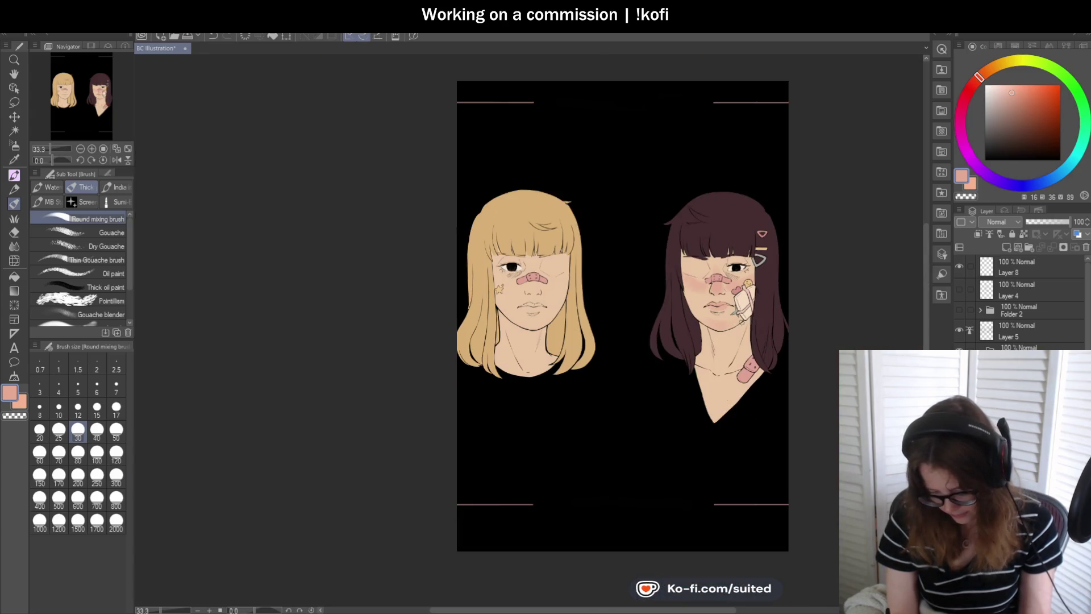
- At brush size 120, paint pink blush on the blonde girl's nose tip, cheeks and chin
scroll(542, 307, up, 2)
click(116, 453)
scroll(517, 284, up, 1)
mouse_move(518, 280)
mouse_down()
mouse_move(500, 281)
mouse_move(512, 287)
mouse_move(511, 250)
mouse_move(516, 285)
mouse_move(520, 267)
mouse_move(560, 274)
mouse_up()
mouse_move(455, 256)
mouse_down()
mouse_move(438, 269)
mouse_move(449, 272)
mouse_move(427, 270)
mouse_move(438, 273)
mouse_up()
mouse_move(549, 251)
mouse_down()
mouse_move(591, 264)
mouse_move(560, 250)
mouse_move(585, 273)
mouse_move(576, 273)
mouse_move(597, 267)
mouse_move(566, 279)
mouse_move(591, 273)
mouse_move(568, 284)
mouse_move(578, 284)
mouse_up()
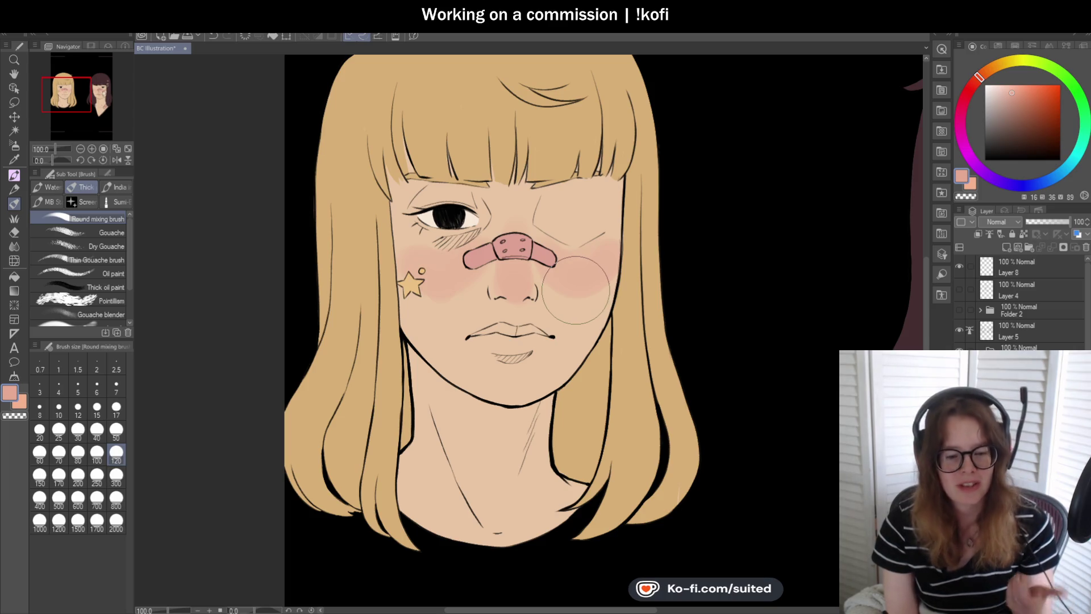
mouse_move(573, 291)
mouse_down()
mouse_move(594, 281)
mouse_move(576, 267)
mouse_move(591, 284)
mouse_up()
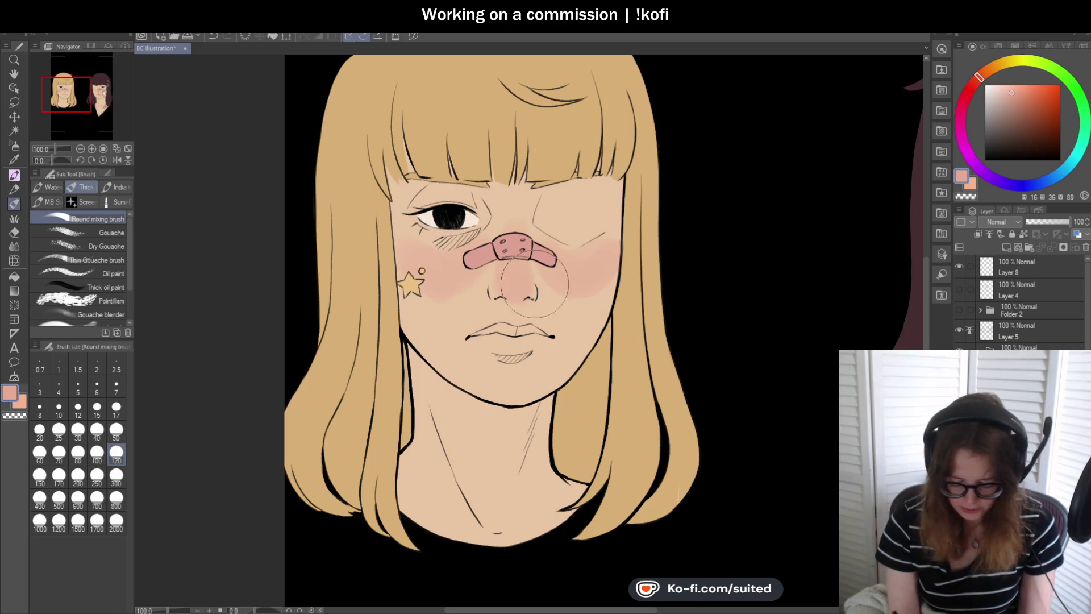
mouse_move(495, 370)
mouse_down()
mouse_move(494, 389)
mouse_move(478, 371)
mouse_up()
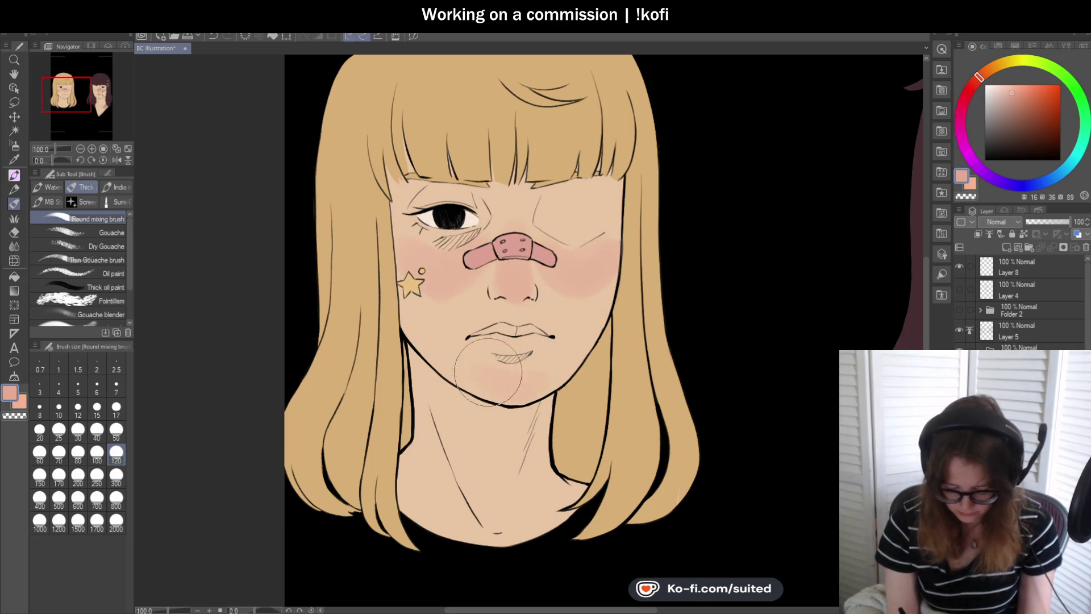
- Tint the blonde girl's lips pink
scroll(545, 310, down, 1)
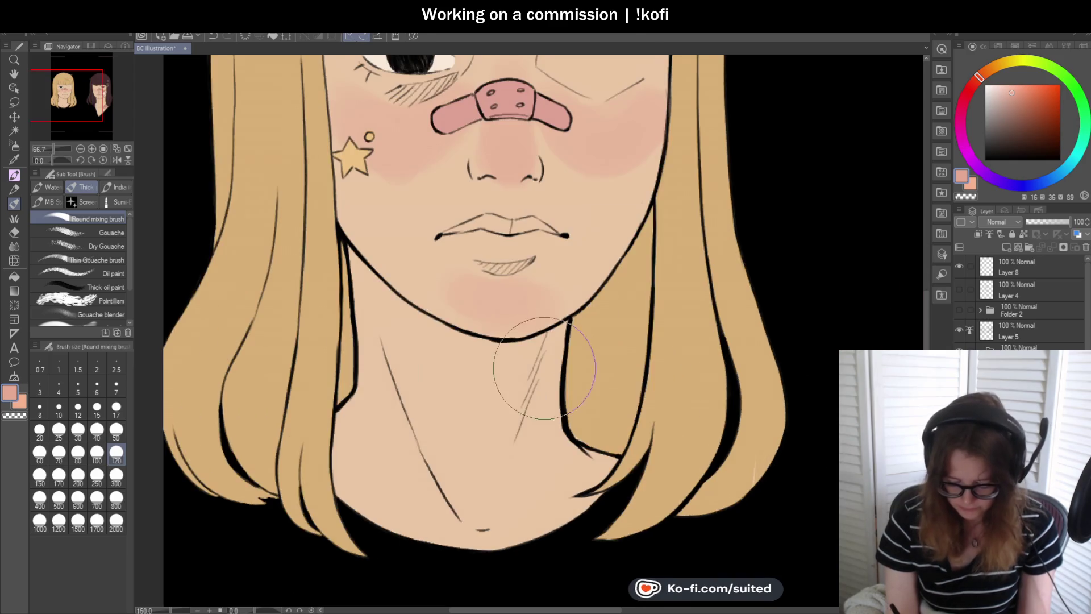
scroll(598, 329, up, 1)
scroll(447, 237, up, 2)
mouse_move(448, 237)
mouse_down()
mouse_move(568, 236)
mouse_move(468, 235)
mouse_move(543, 225)
mouse_move(539, 235)
mouse_move(511, 227)
mouse_move(469, 240)
mouse_up()
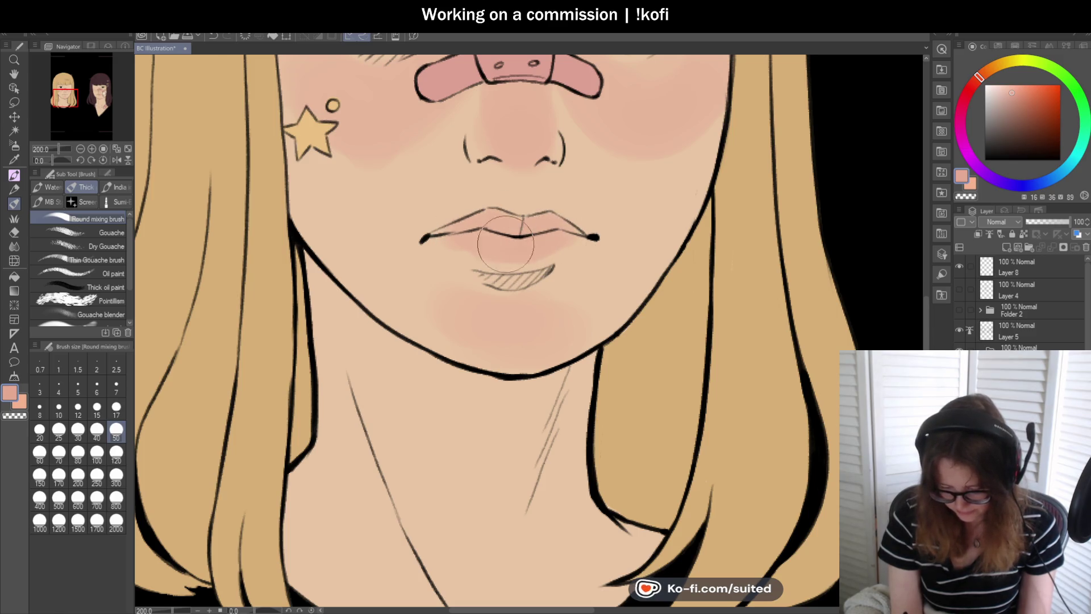
scroll(550, 302, down, 4)
scroll(829, 302, down, 1)
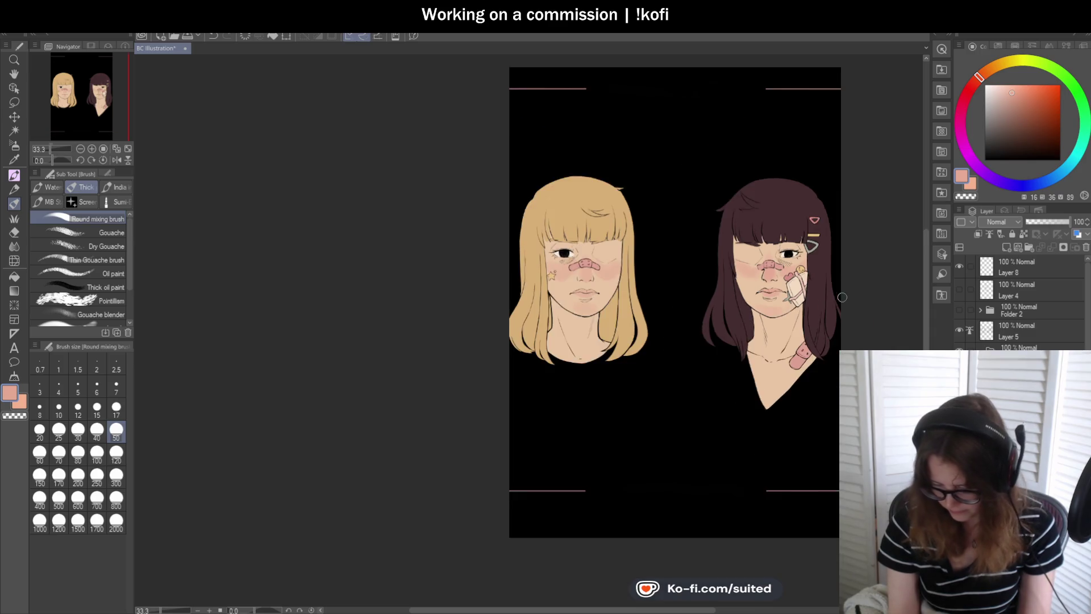
scroll(829, 301, up, 2)
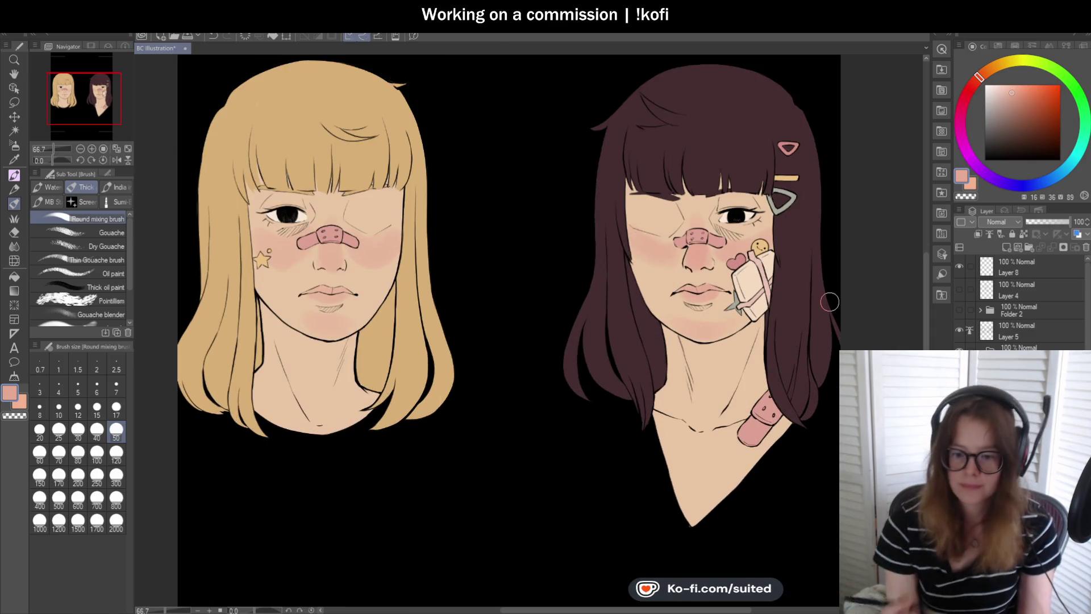
scroll(469, 266, down, 2)
scroll(514, 273, up, 2)
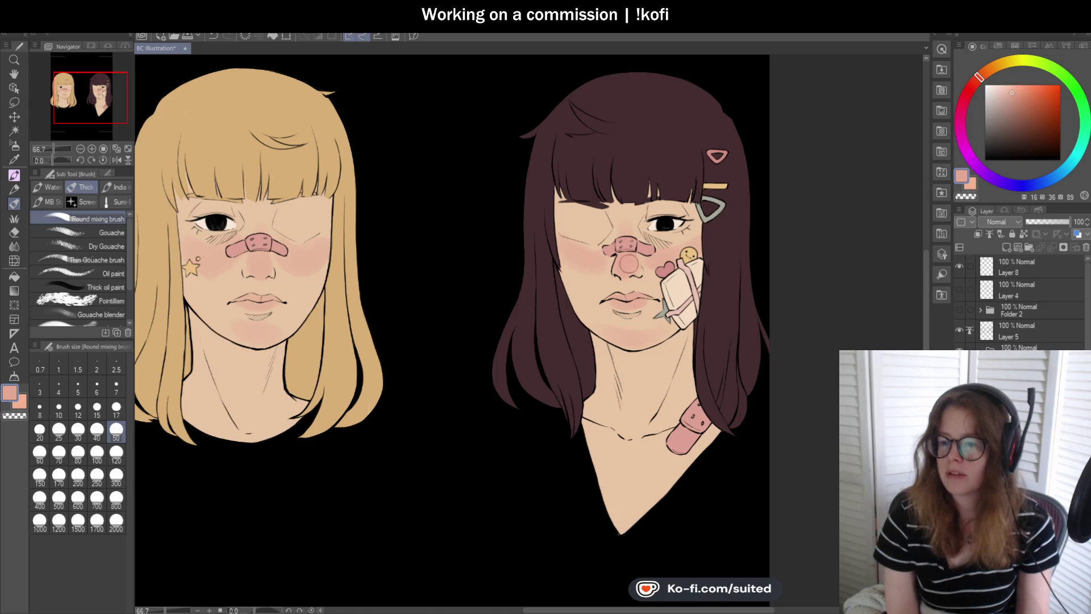
- Sample the peach skin tone and blend it into the dark-haired girl's nose and cheek blush
key(ctrl+minus)
scroll(653, 284, up, 5)
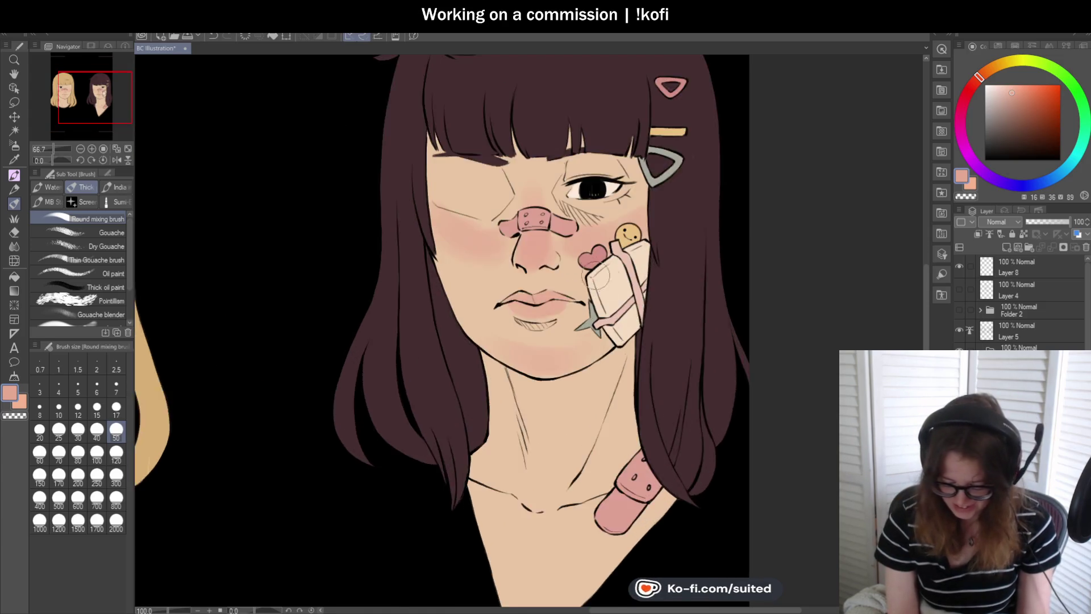
key(i)
click(561, 280)
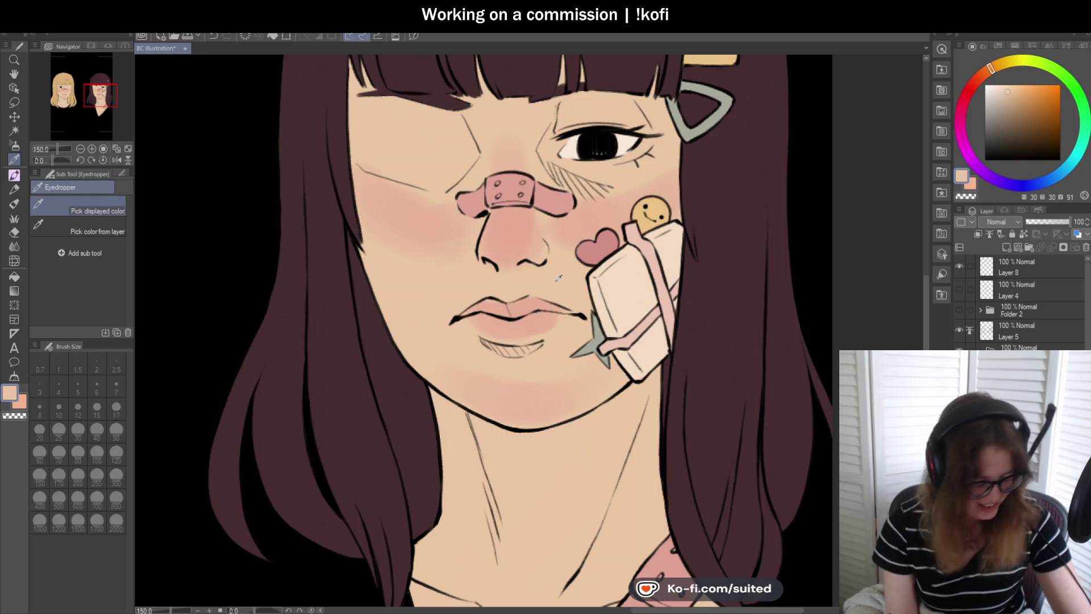
key(b)
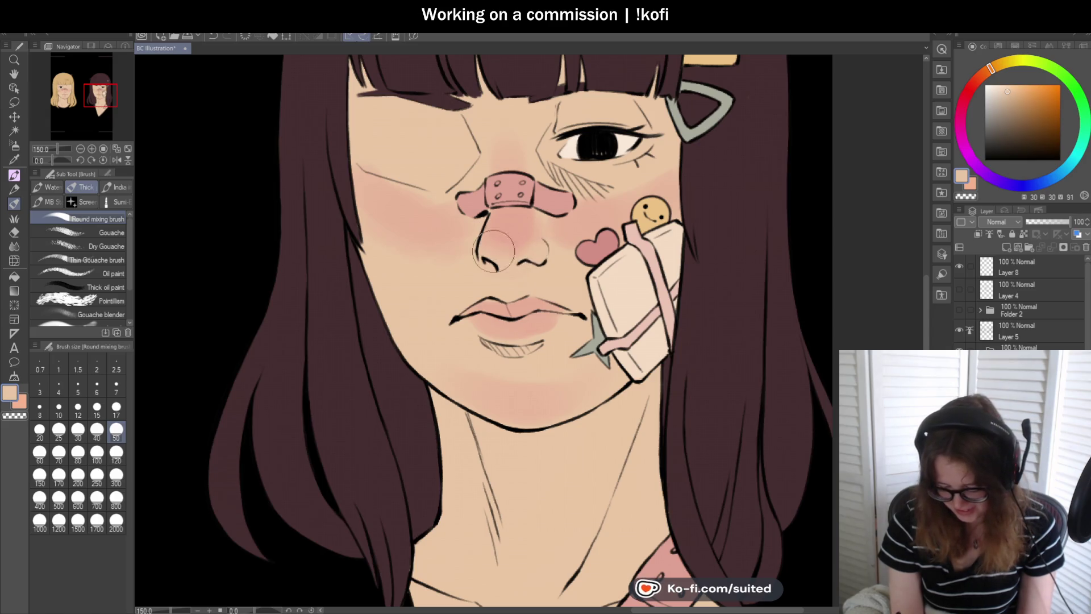
scroll(554, 239, down, 1)
scroll(564, 245, down, 2)
scroll(625, 244, up, 3)
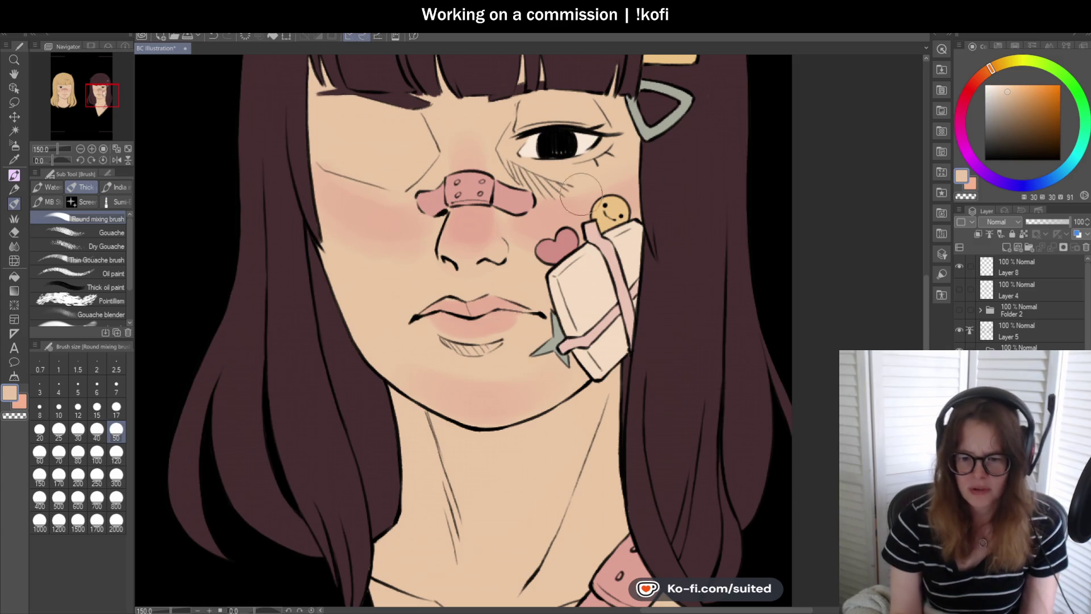
scroll(437, 244, down, 2)
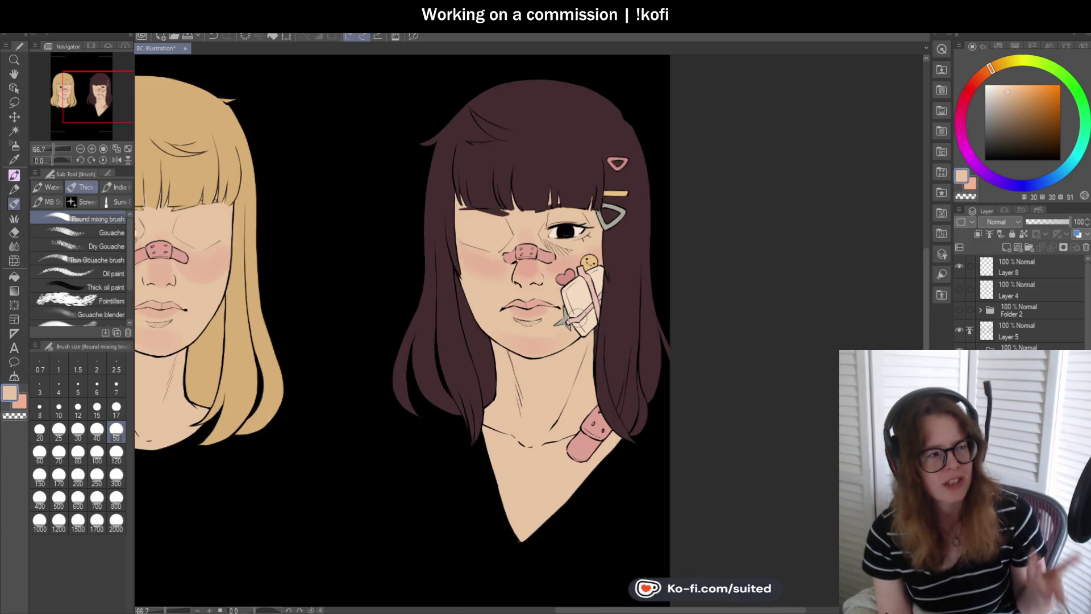
- Blend the dark-haired girl's chin and jawline blush into the peach skin
scroll(592, 297, up, 2)
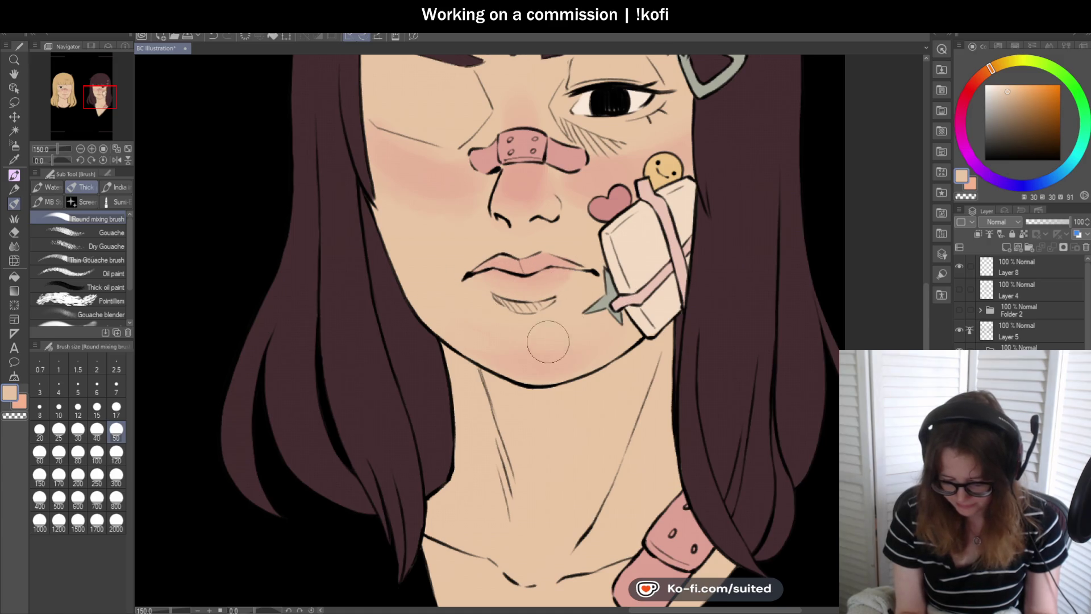
- Blend the cheek beside the bandage, then fit the page and zoom to the blonde face
scroll(555, 319, down, 3)
scroll(606, 234, up, 3)
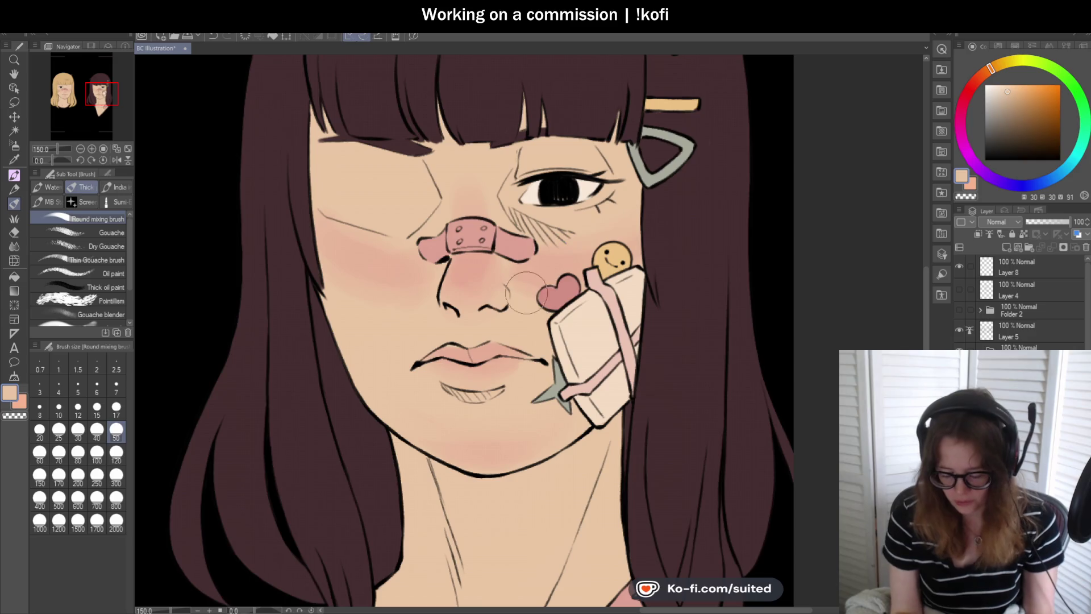
key(ctrl+0)
scroll(654, 284, up, 3)
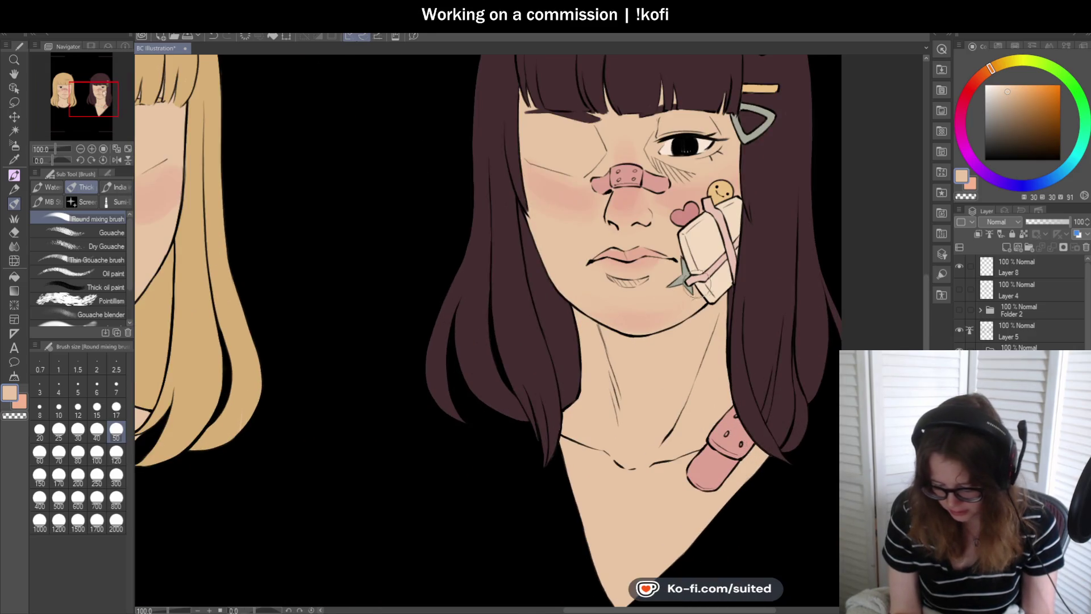
key(ctrl+0)
scroll(398, 256, up, 5)
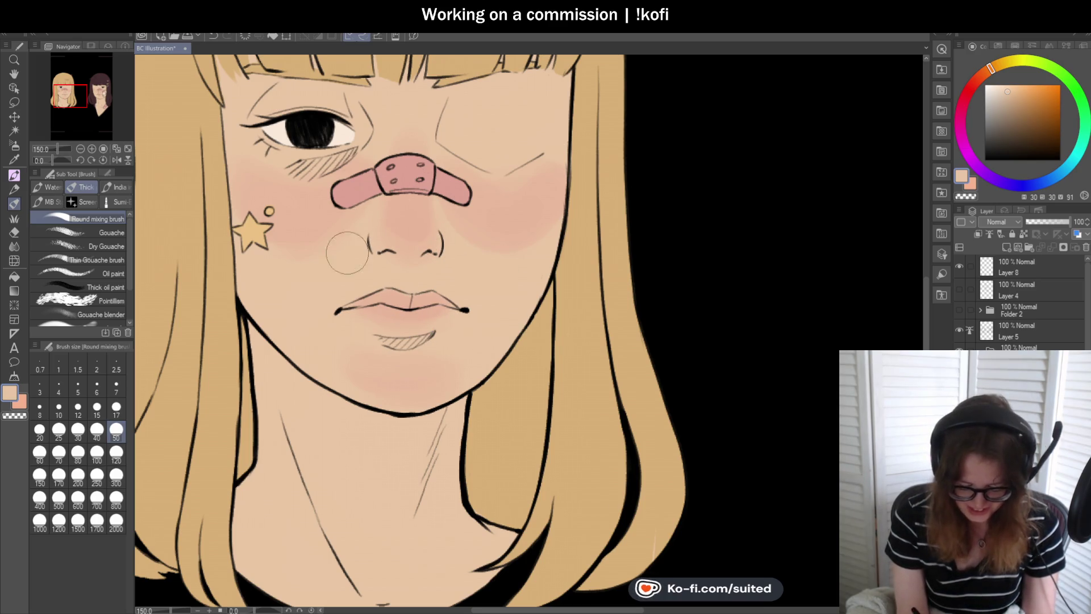
- At brush size 17, pick the lip pink and refine the dark-haired girl's lips
scroll(485, 249, down, 1)
scroll(485, 249, down, 3)
scroll(495, 255, up, 3)
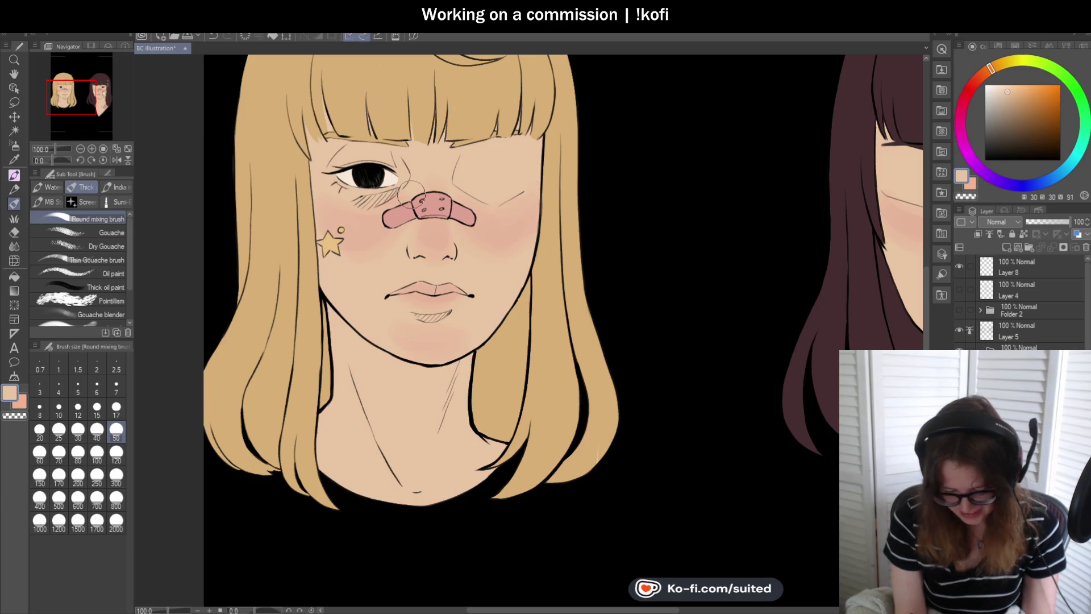
scroll(498, 267, down, 3)
scroll(648, 261, up, 3)
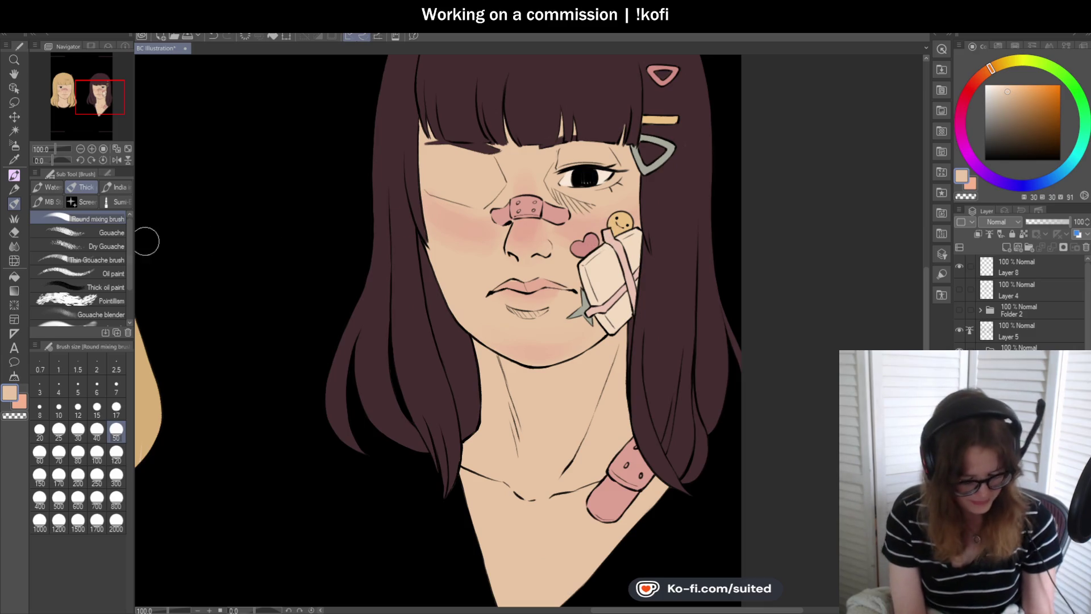
click(116, 407)
scroll(606, 230, up, 1)
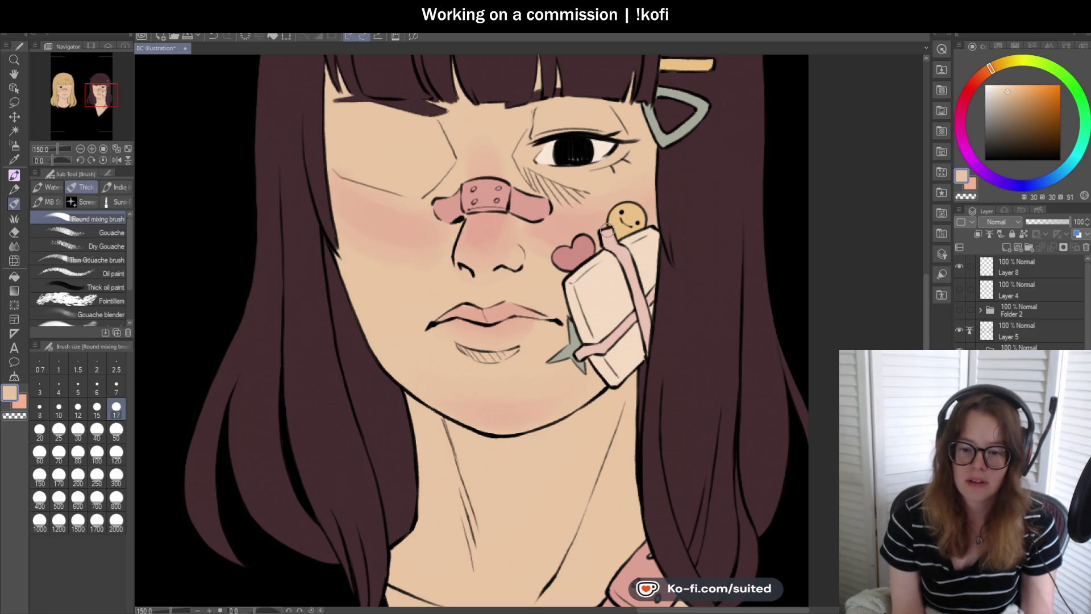
scroll(605, 230, down, 5)
scroll(463, 281, up, 6)
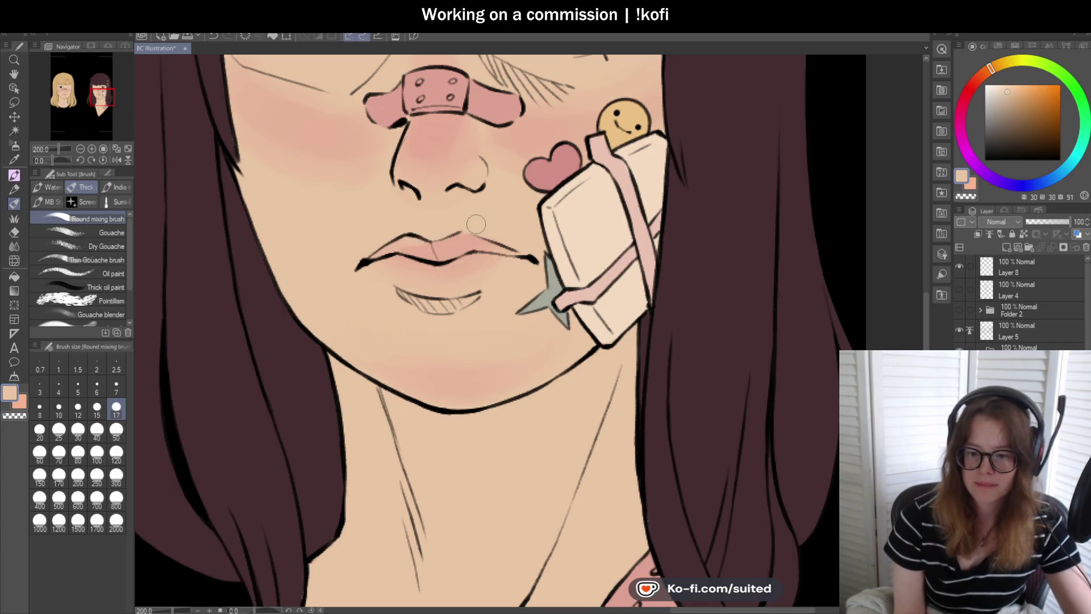
alt+click(408, 245)
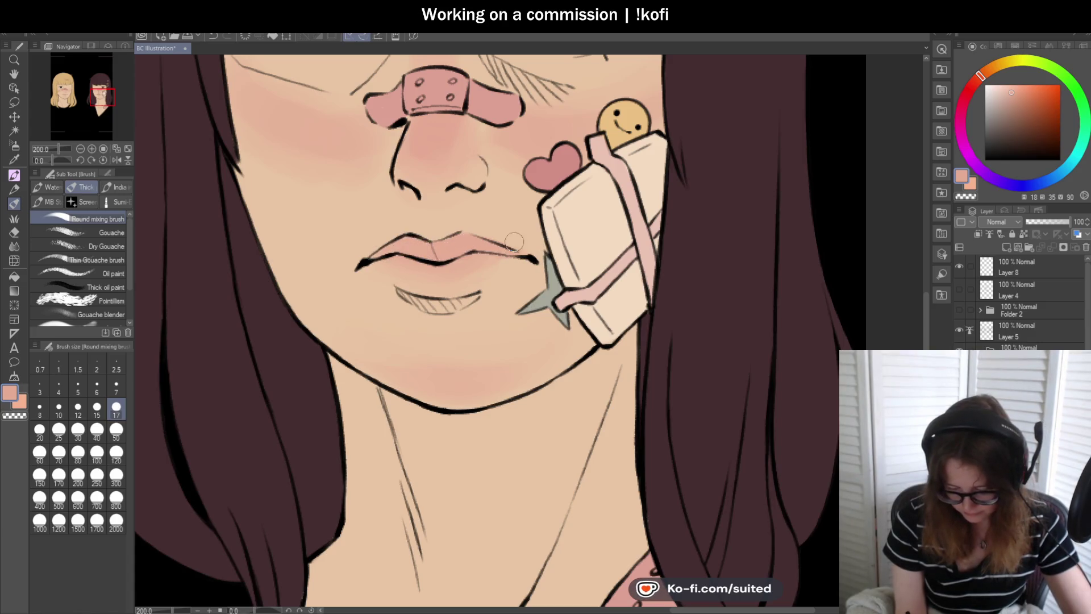
- Return to the peach skin colour and blend the skin around the mouth and chin
alt+click(509, 218)
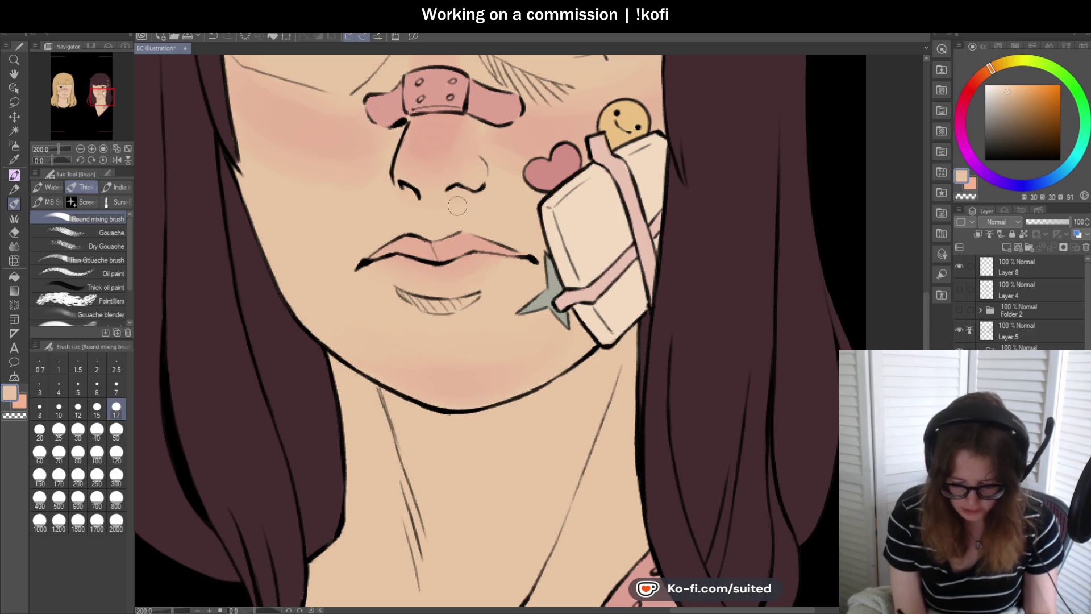
scroll(453, 202, down, 3)
scroll(512, 293, up, 2)
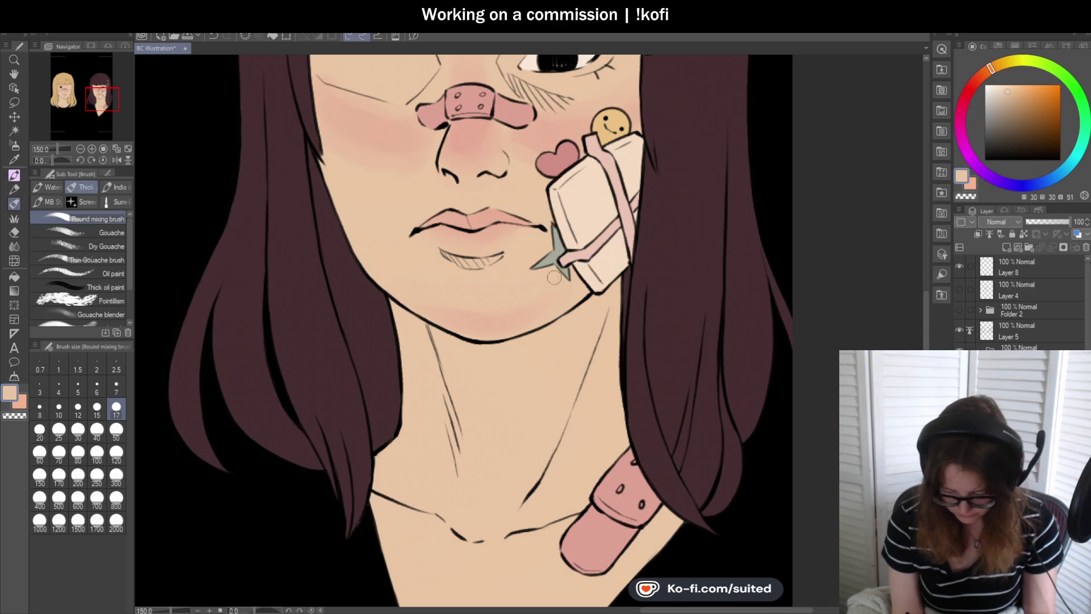
scroll(505, 321, down, 3)
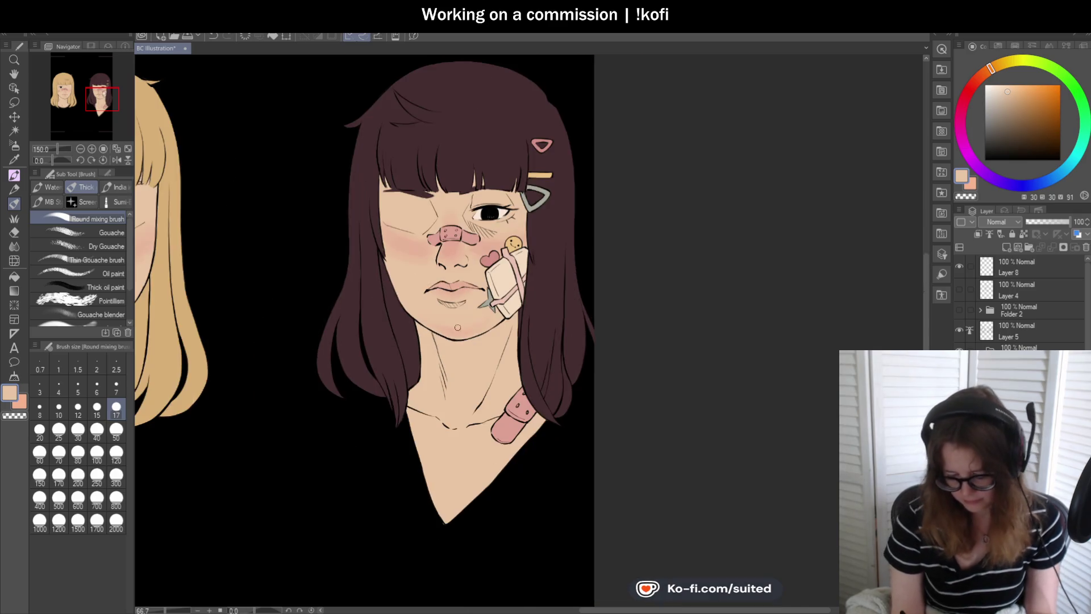
scroll(458, 245, up, 3)
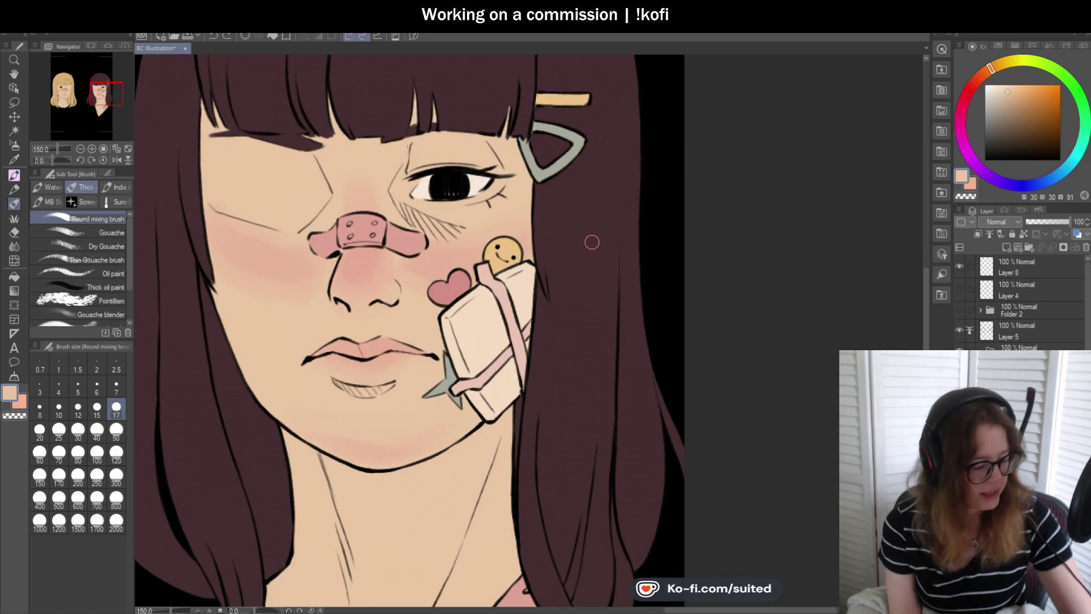
- Sample a pinker skin tone and blend the blush on the cheeks, nose and lips
key(i)
click(446, 257)
key(b)
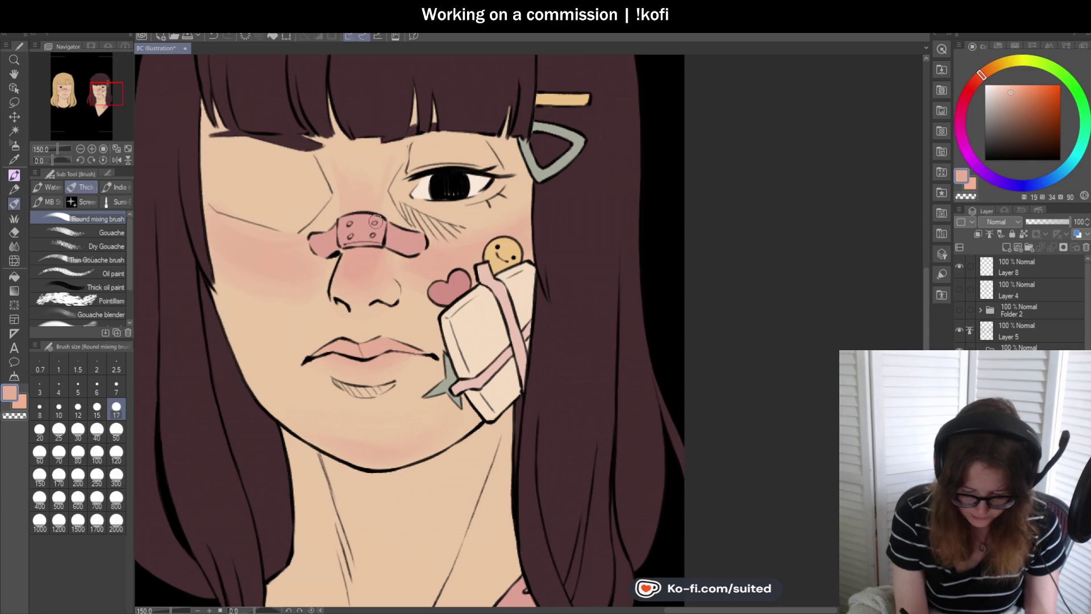
scroll(607, 237, down, 3)
scroll(524, 258, up, 3)
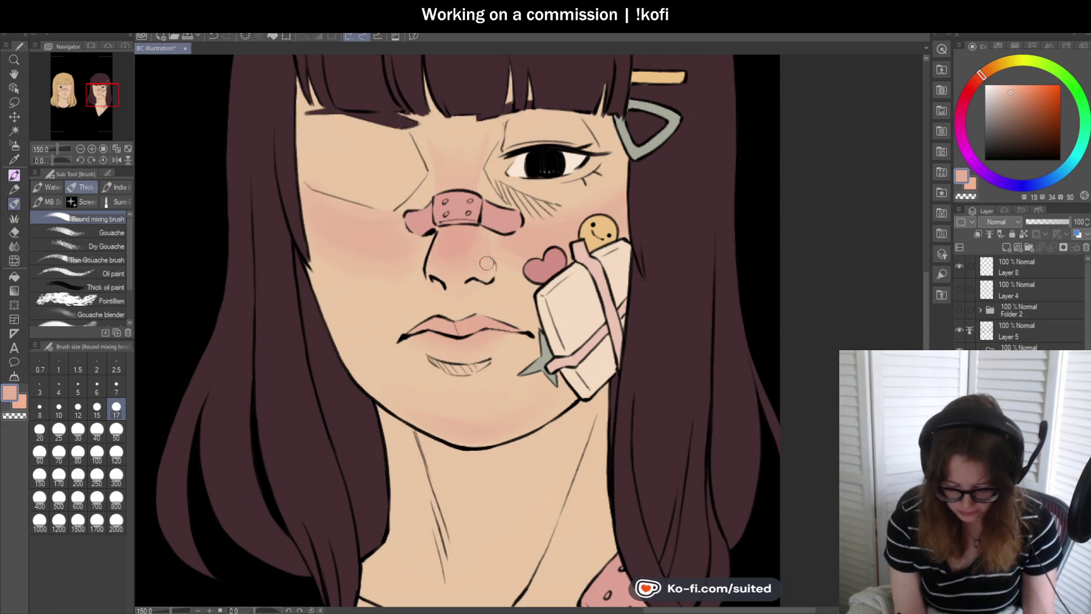
scroll(579, 255, down, 2)
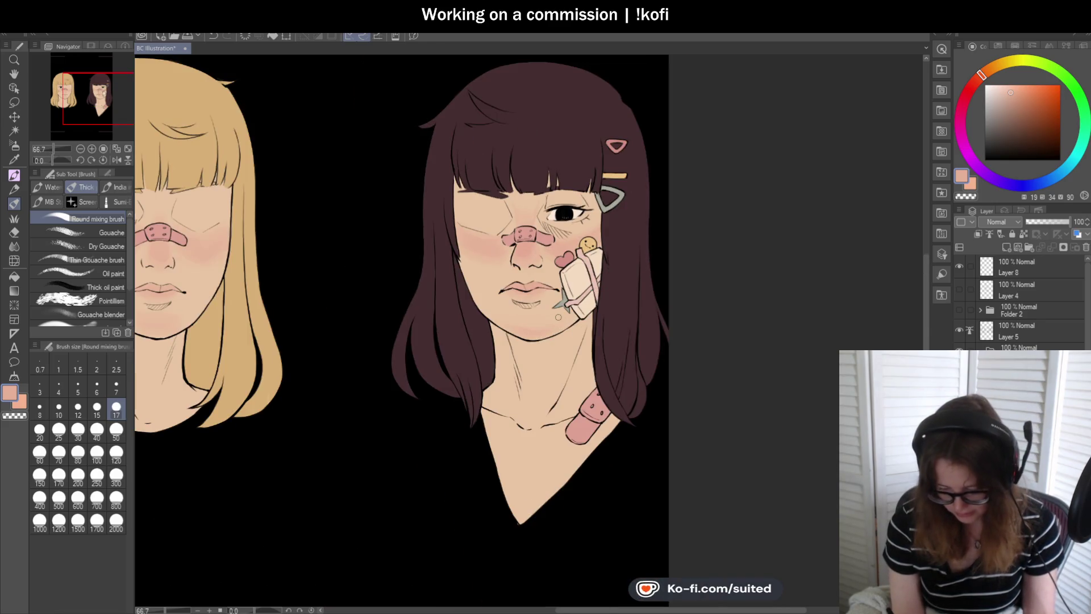
scroll(558, 316, up, 1)
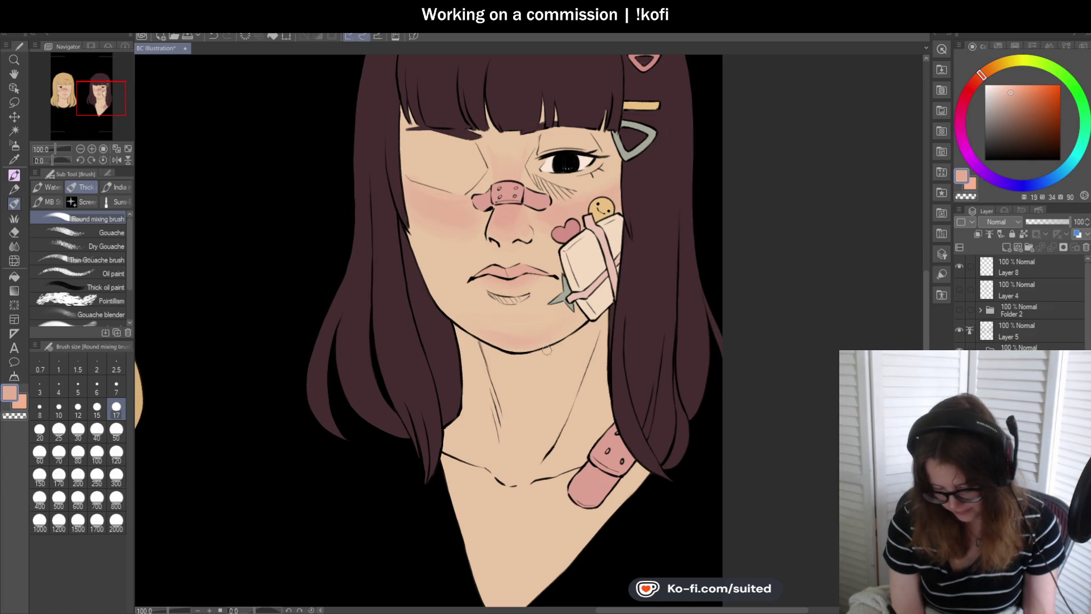
scroll(500, 307, up, 1)
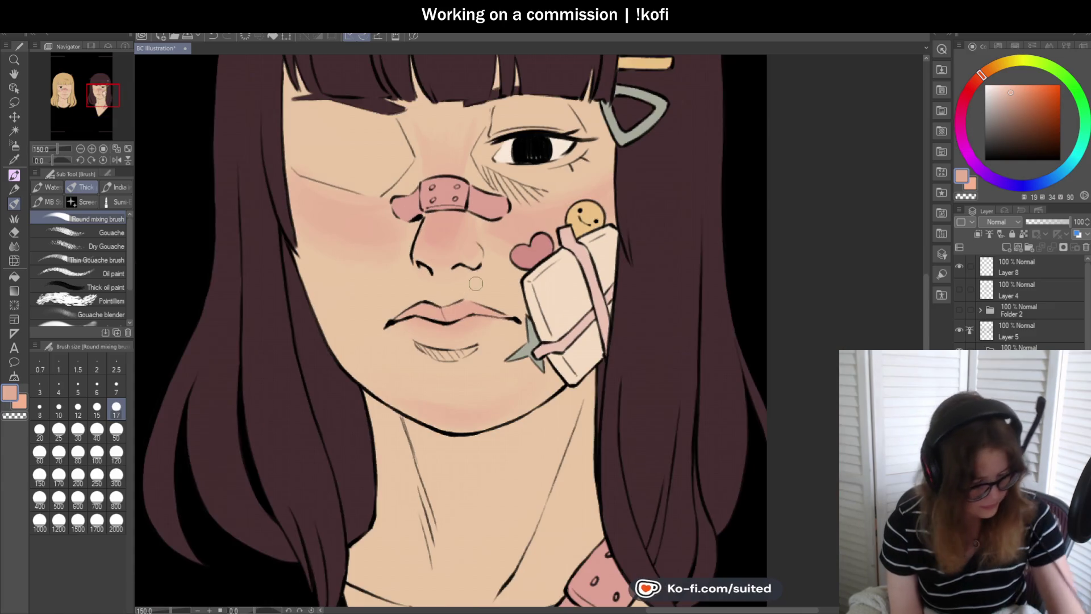
- Sample a lighter skin tone from the dark-haired girl's face
key(i)
click(505, 289)
key(p)
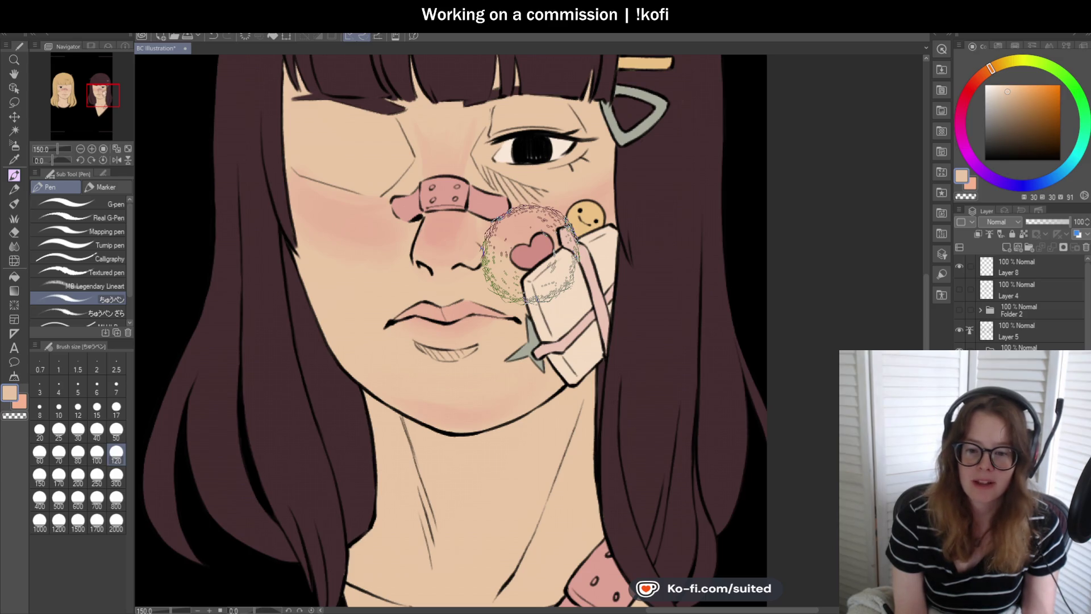
scroll(443, 238, up, 1)
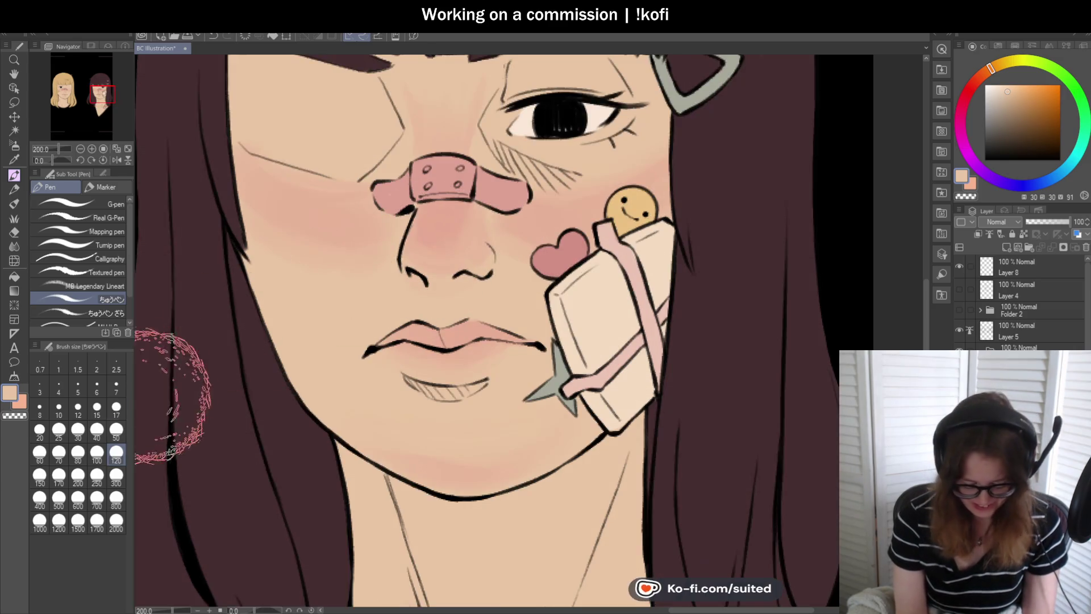
click(116, 407)
scroll(557, 246, down, 2)
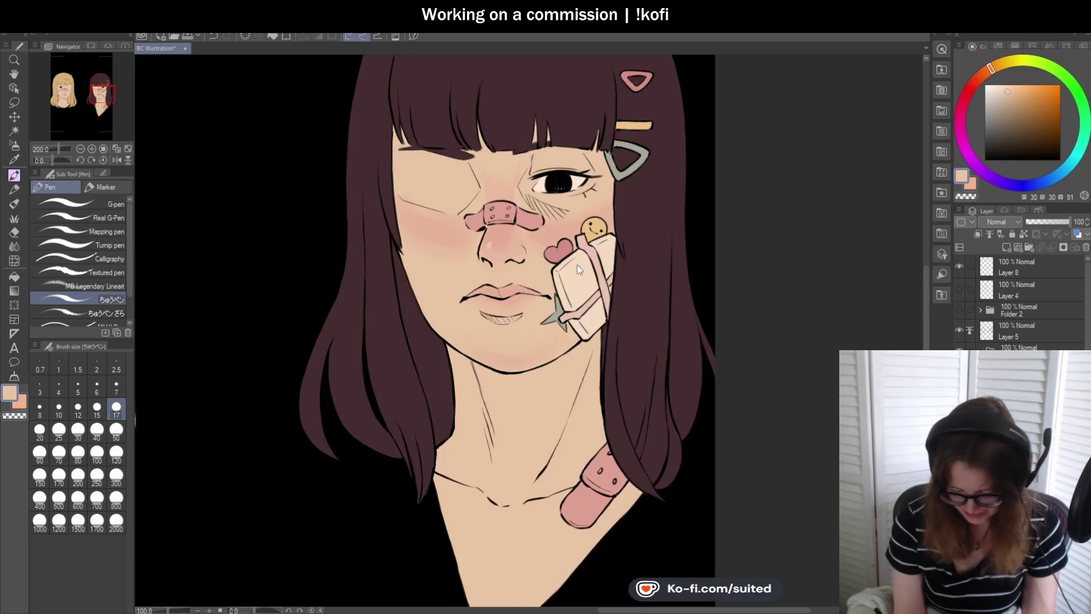
click(115, 159)
scroll(116, 161, down, 2)
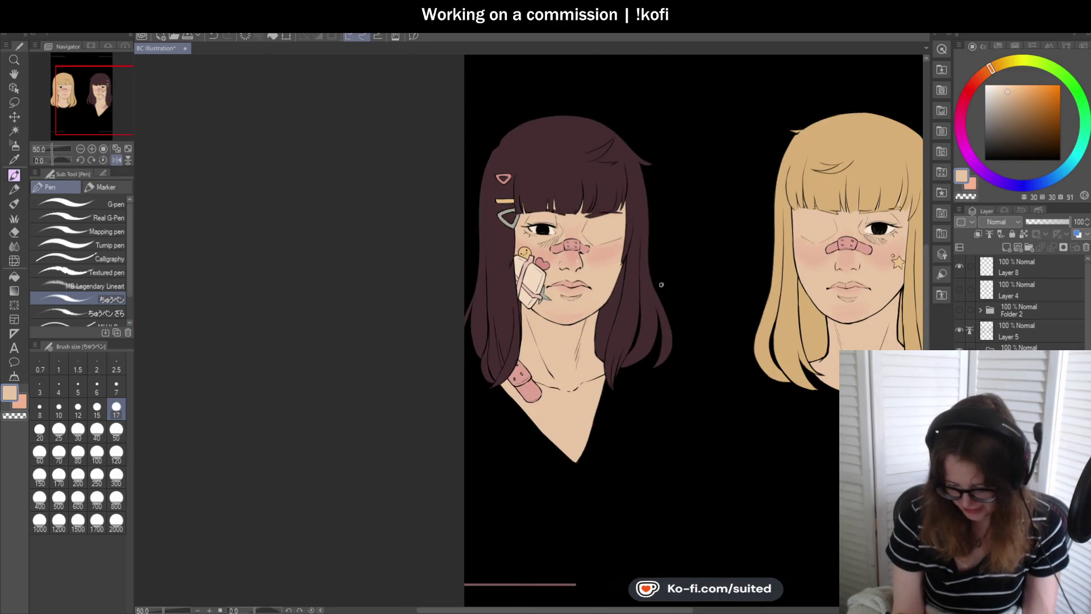
click(116, 159)
scroll(477, 260, up, 3)
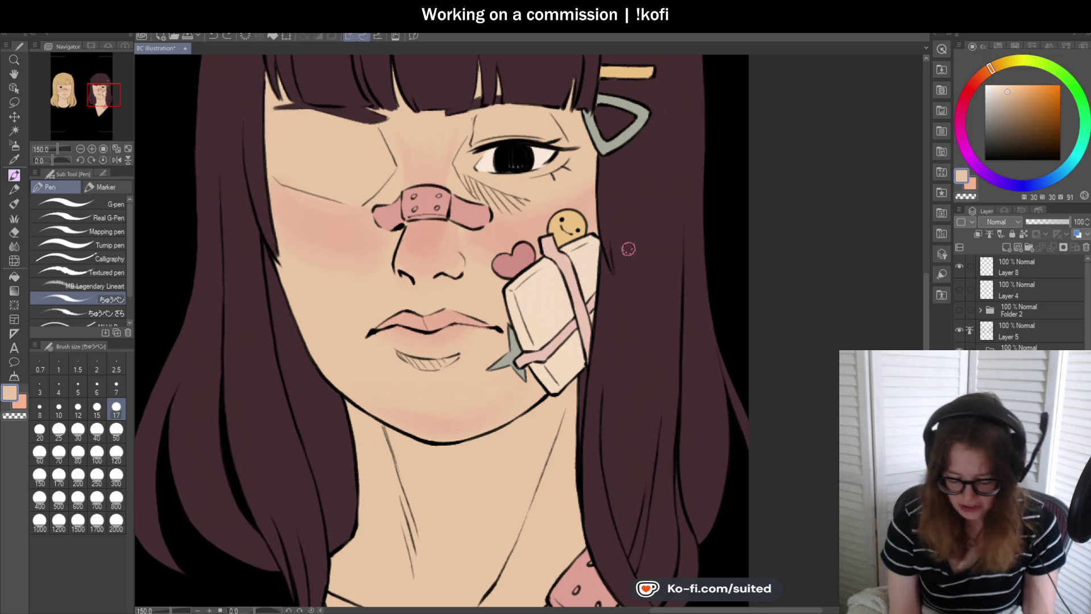
scroll(625, 248, down, 5)
scroll(339, 282, up, 5)
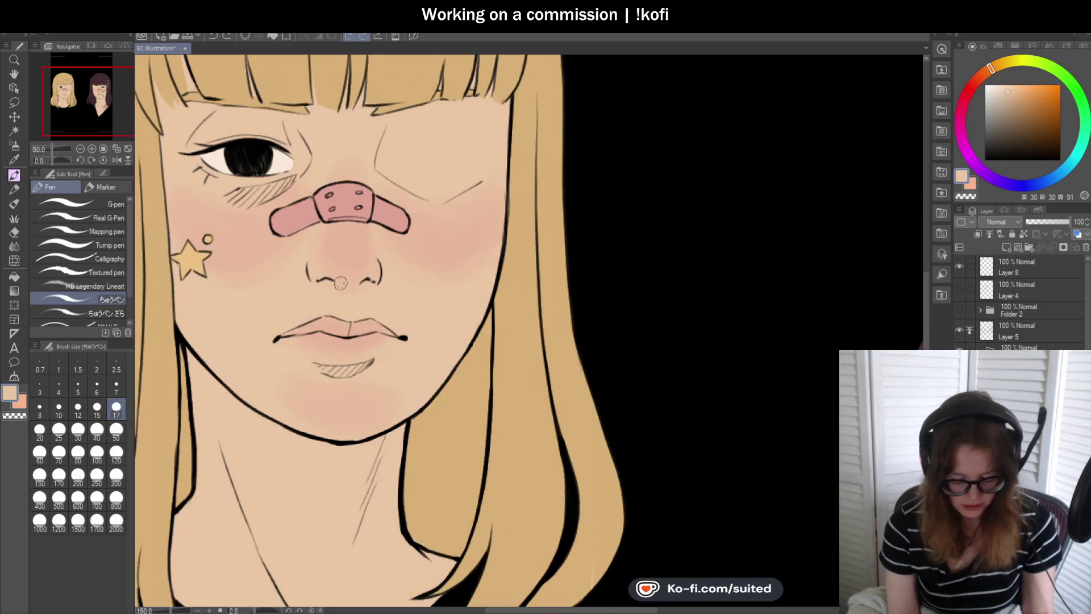
- Sample a slightly pinker skin tone and blend the blush on the blonde girl's face
key(b)
alt+click(433, 271)
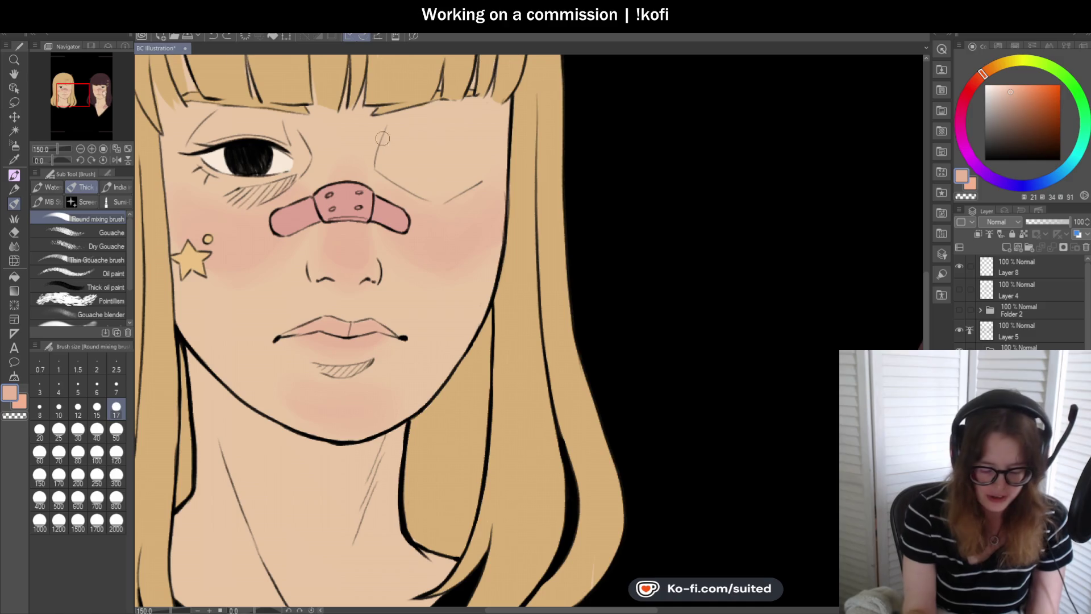
scroll(566, 291, down, 2)
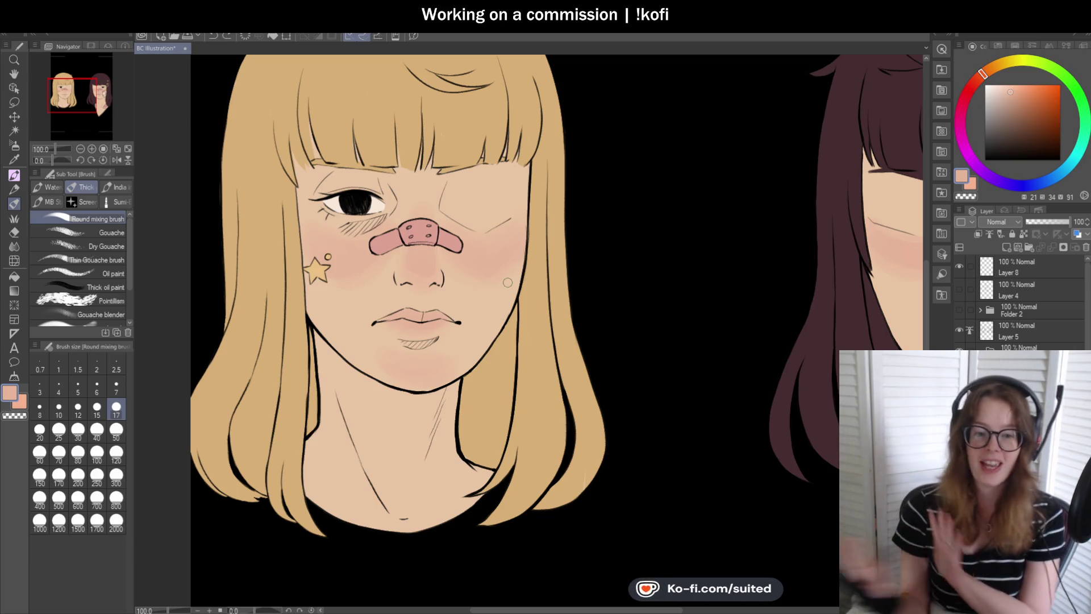
scroll(439, 277, up, 1)
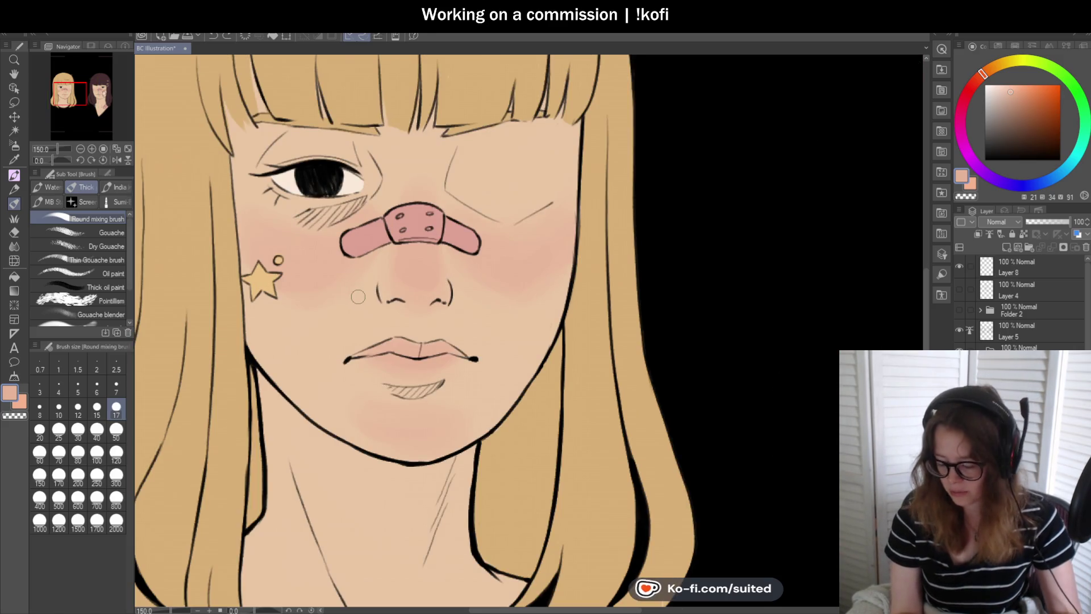
scroll(359, 292, down, 3)
scroll(769, 287, up, 4)
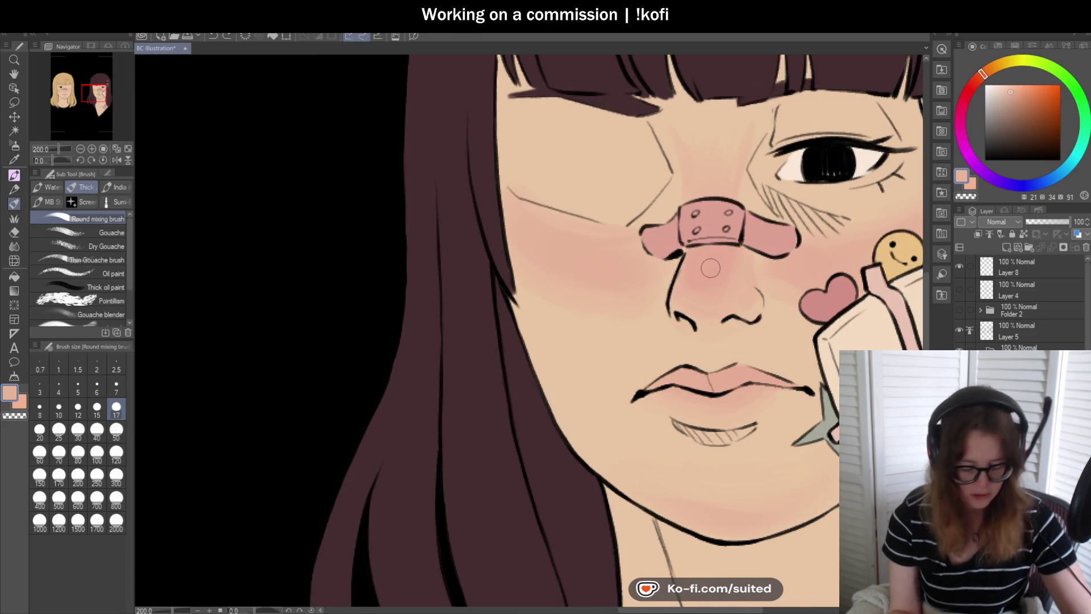
- Eyedrop a pinker shade from the dark-haired girl's nose area
alt+click(714, 266)
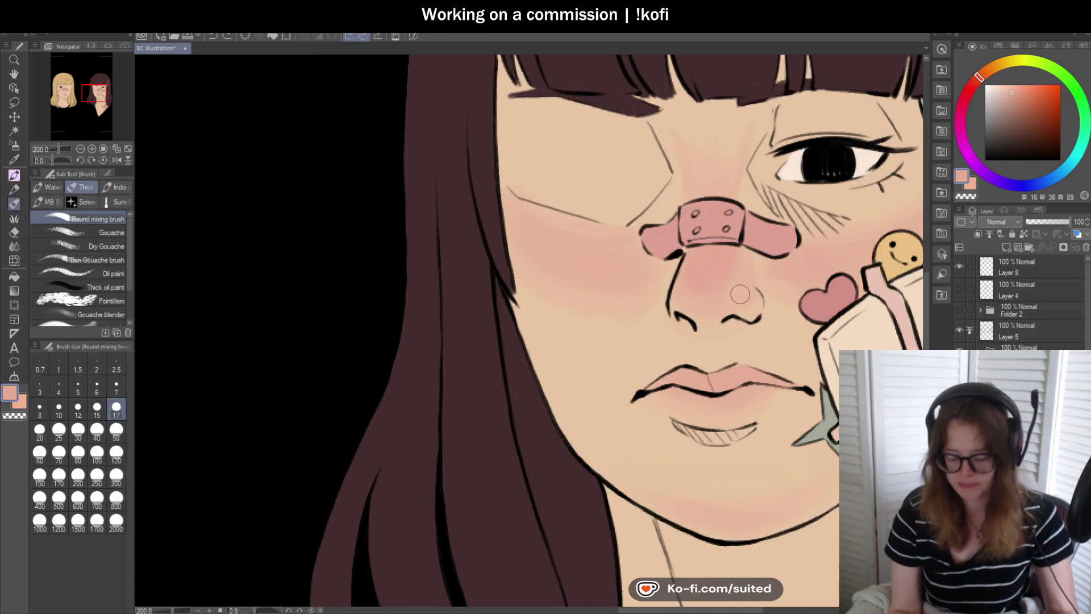
scroll(736, 293, down, 3)
scroll(390, 338, up, 3)
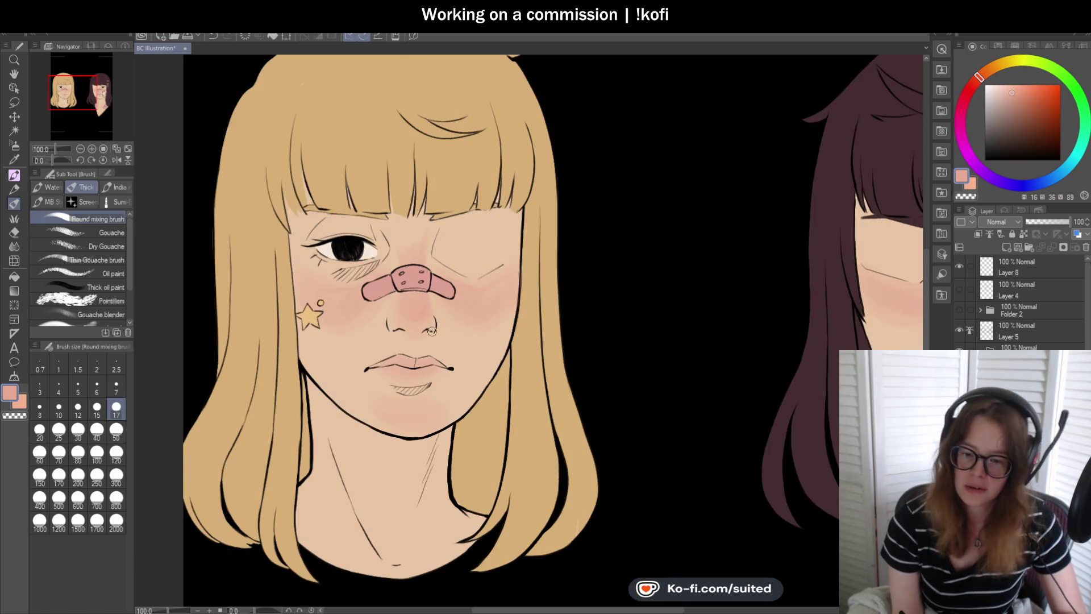
- Sample the light peach skin tone, set brush size 50, and zoom out to both portraits
scroll(449, 300, up, 1)
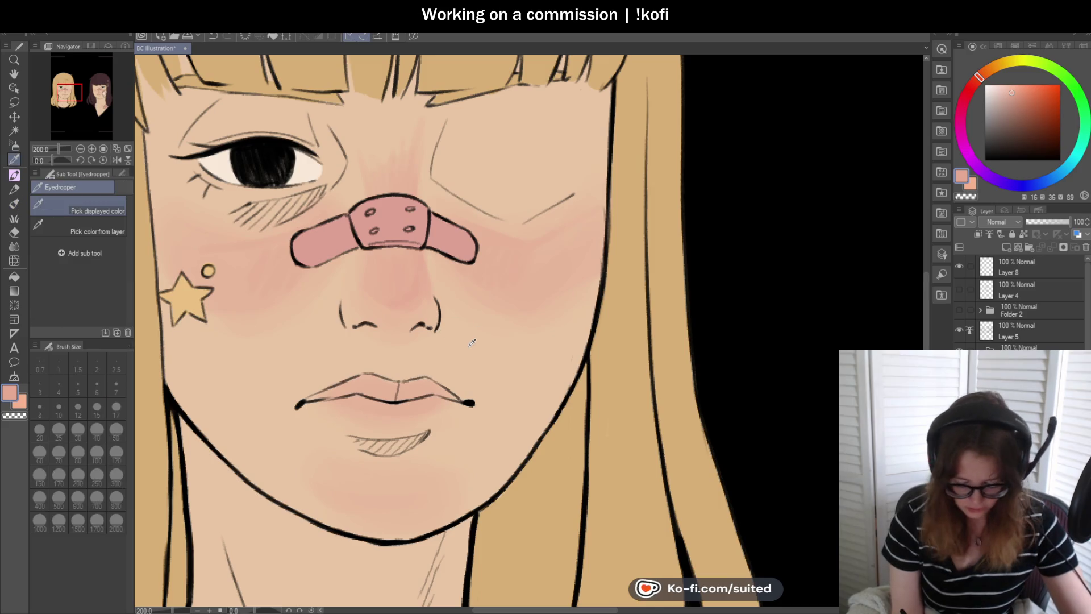
alt+click(400, 290)
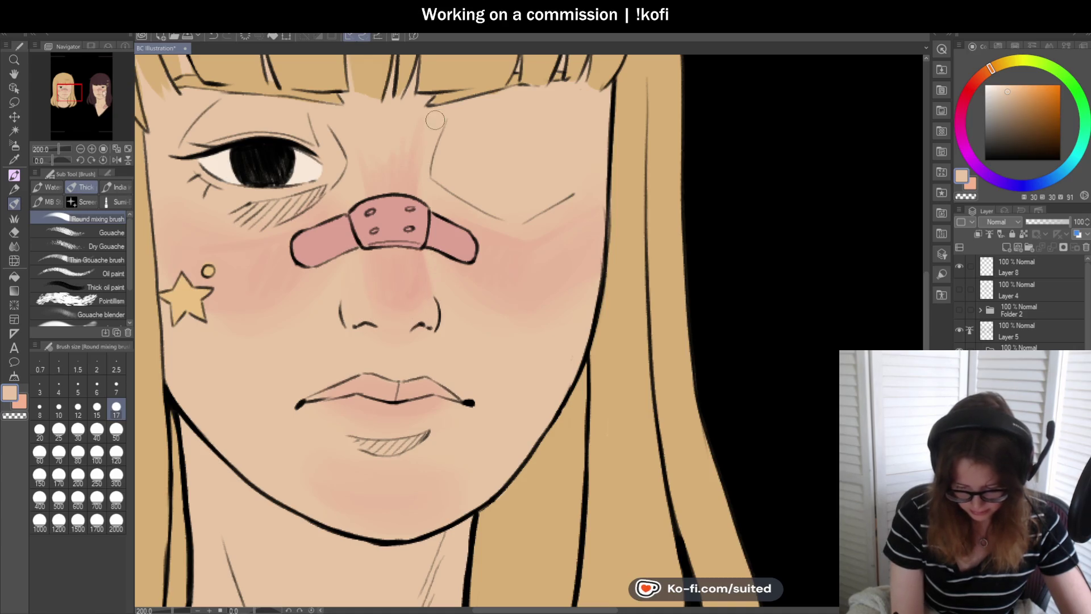
click(116, 430)
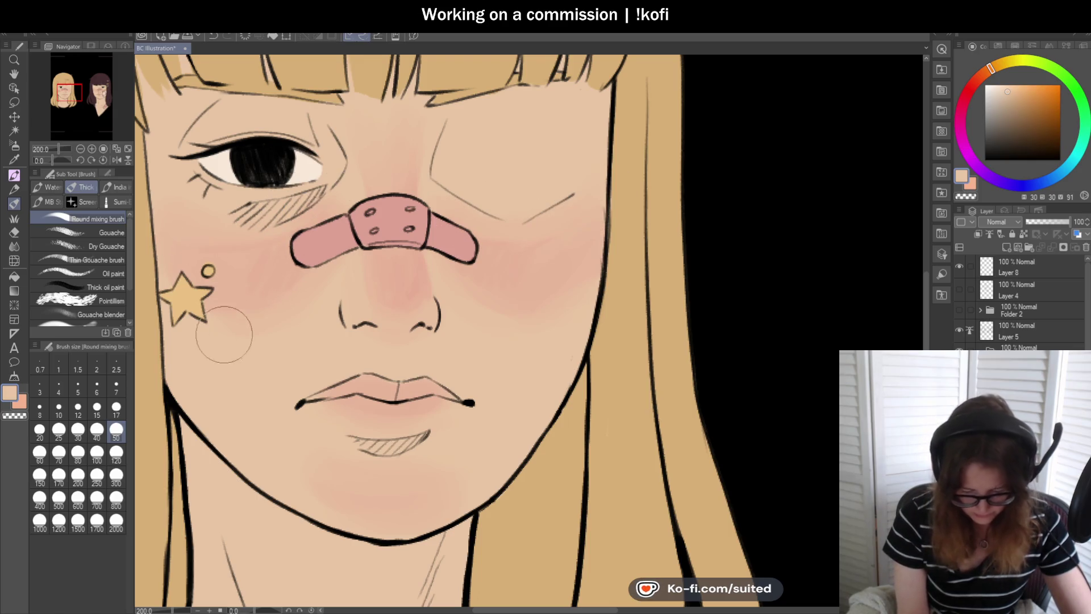
key(ctrl+0)
scroll(335, 338, down, 1)
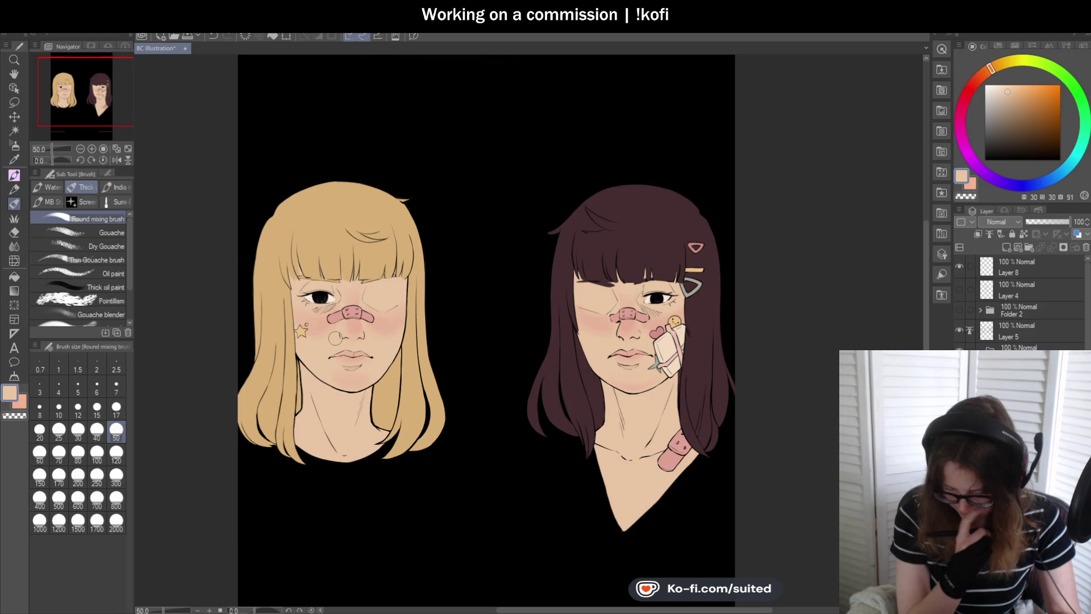
scroll(733, 340, up, 2)
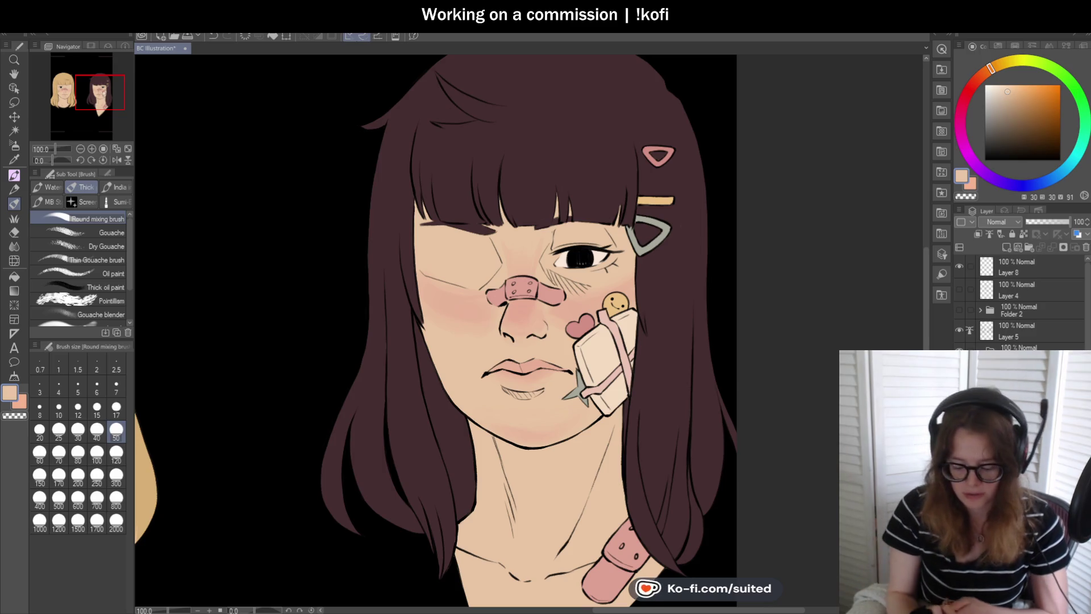
- Switch to the Pen and add a new raster layer above Layer 8
key(p)
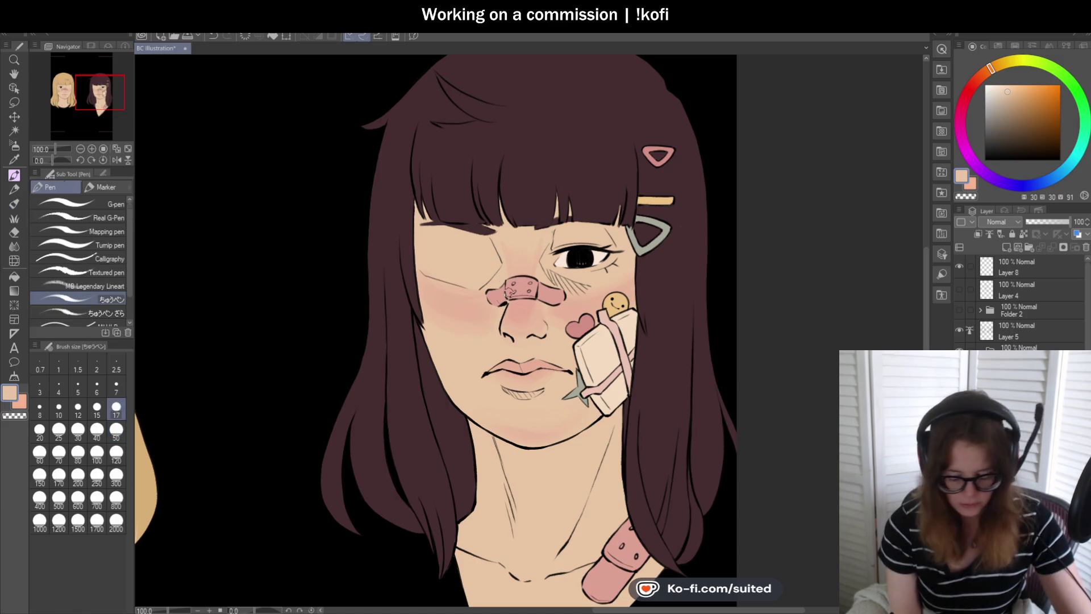
click(1007, 247)
scroll(724, 348, down, 3)
- Draw a white '3' and a hooked stroke beside it above the girls' heads
scroll(616, 166, up, 1)
scroll(616, 165, up, 2)
mouse_move(567, 181)
mouse_down()
mouse_move(613, 178)
mouse_move(581, 205)
mouse_move(603, 240)
mouse_move(606, 227)
mouse_up()
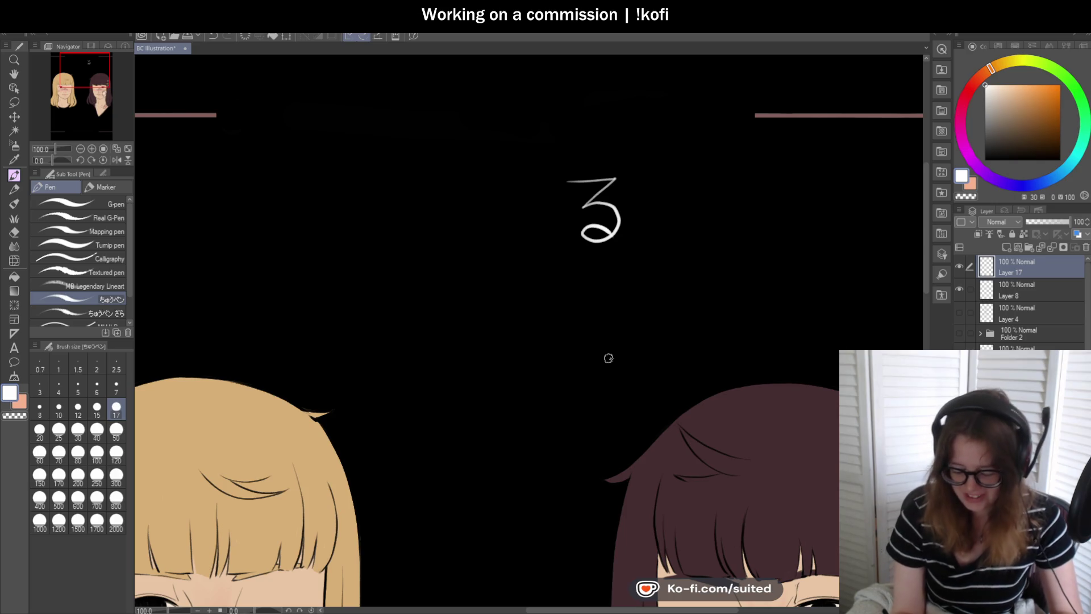
scroll(703, 227, up, 2)
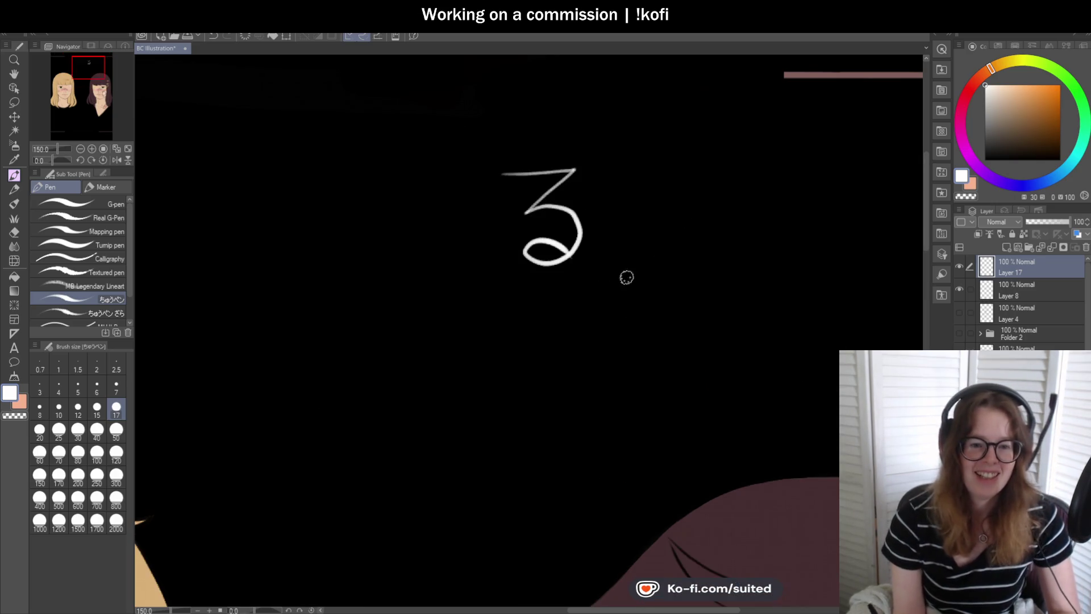
drag(648, 168, 733, 164)
key(ctrl+z)
mouse_move(645, 168)
mouse_down()
mouse_move(720, 163)
mouse_move(669, 205)
mouse_move(711, 254)
mouse_up()
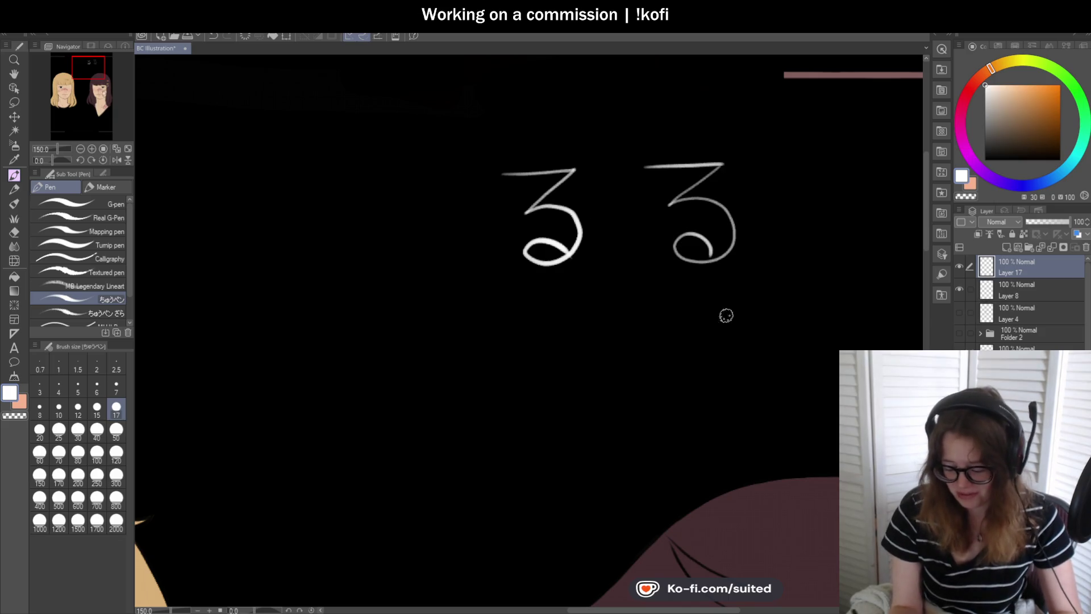
- Lasso both ろ strokes, delete them, and clear the selection
key(m)
mouse_move(736, 142)
mouse_down()
mouse_move(693, 324)
mouse_move(791, 266)
mouse_up()
key(Delete)
key(ctrl+d)
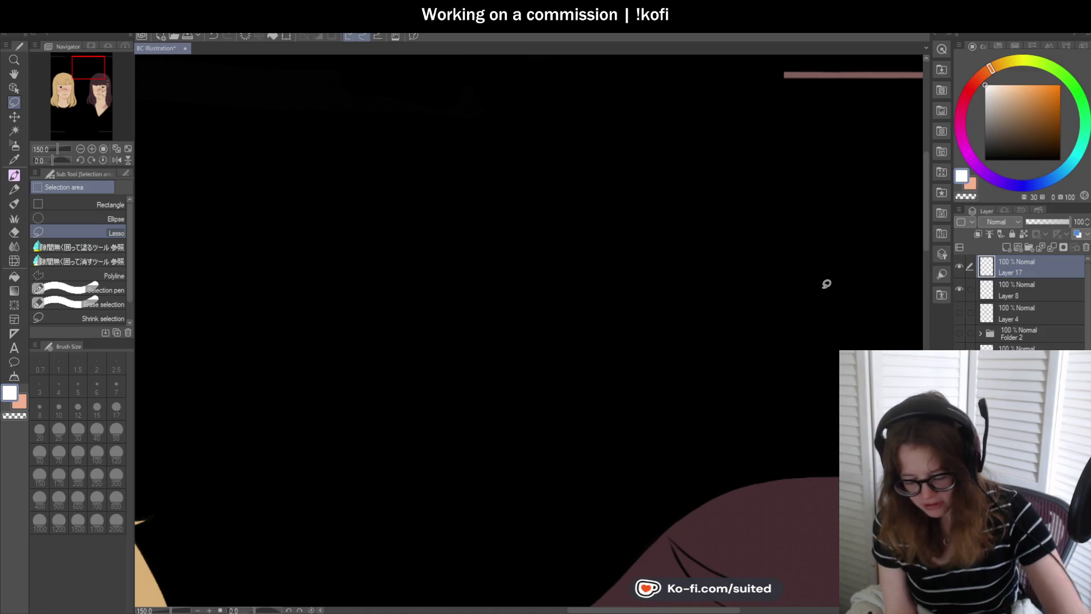
- Zoom in on the dark-haired girl's face
scroll(591, 126, down, 4)
scroll(607, 152, down, 2)
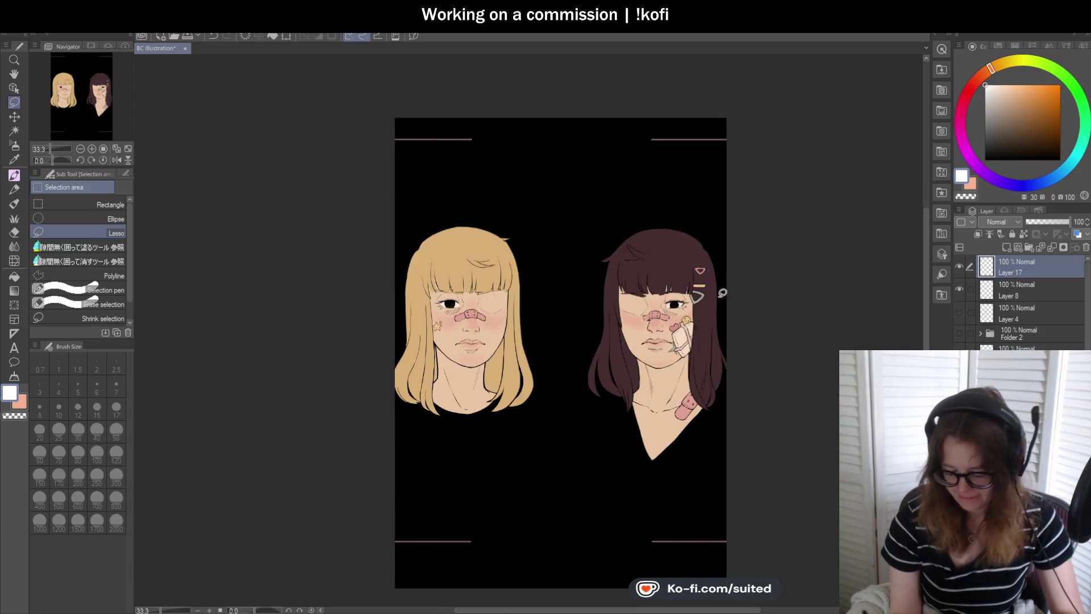
scroll(710, 329, up, 5)
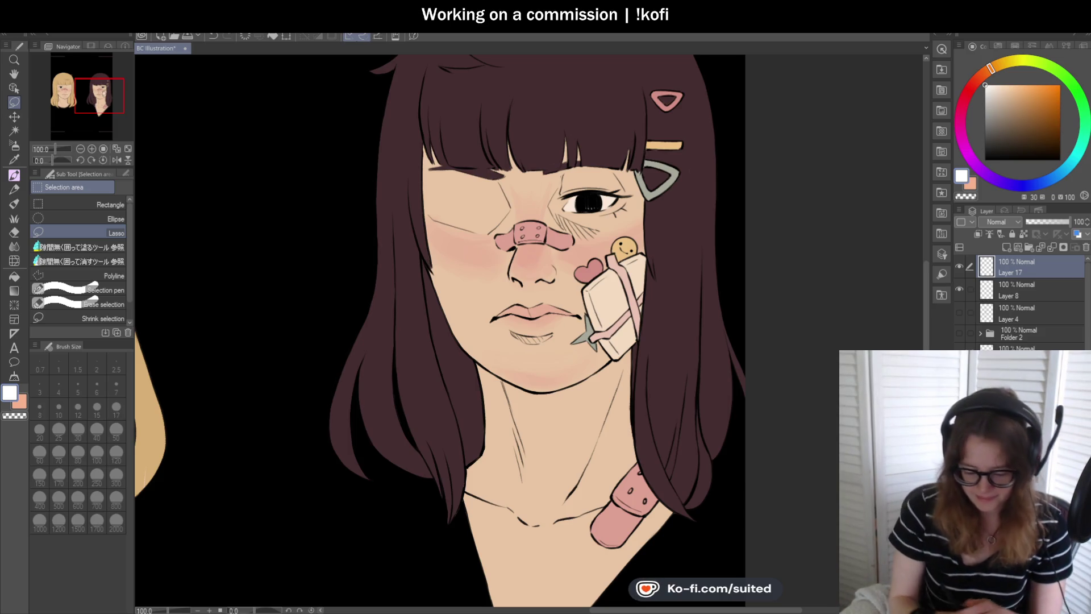
- Eyedrop the girl's skin tone and switch back to the Round mixing brush
scroll(630, 210, down, 5)
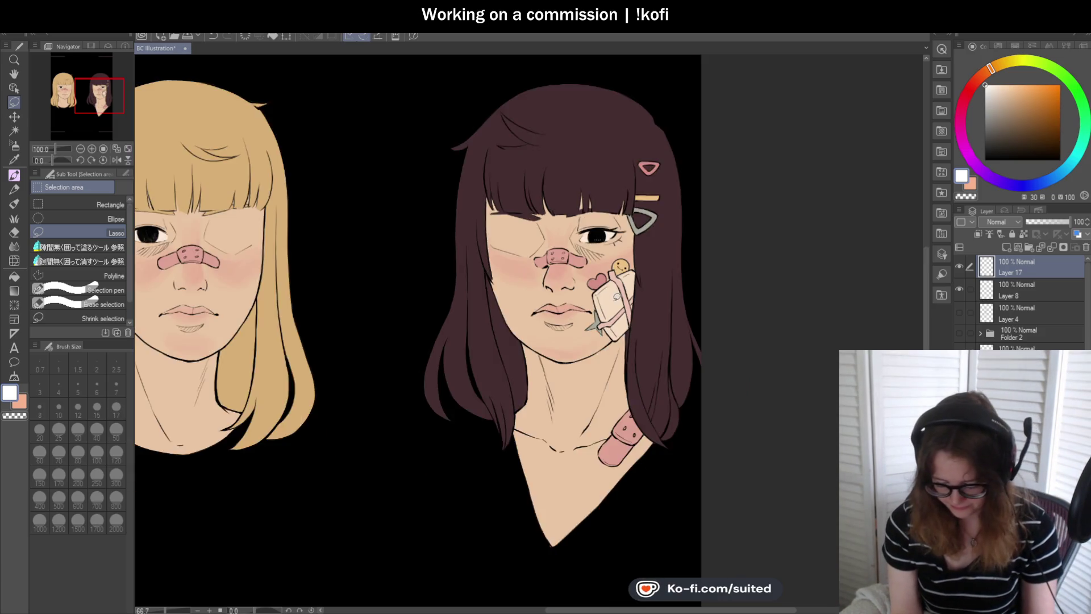
scroll(627, 332, up, 5)
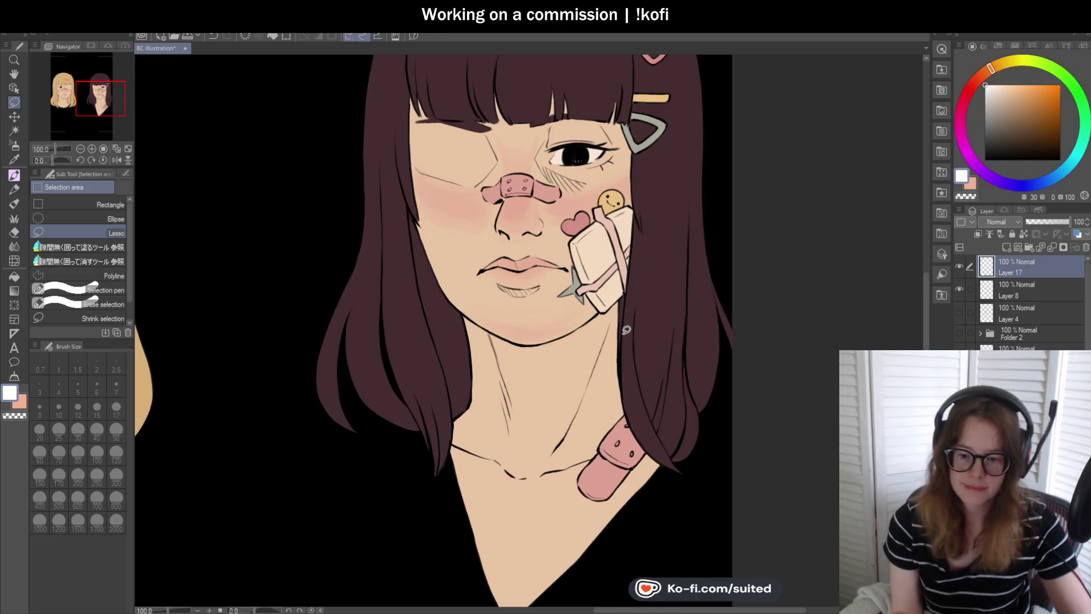
key(i)
click(557, 362)
key(b)
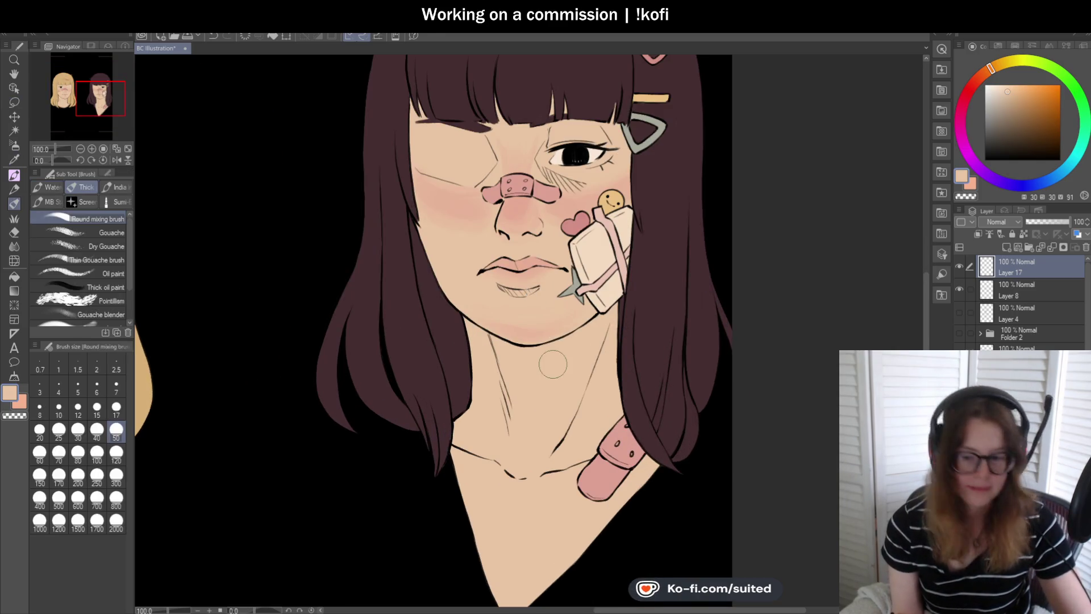
scroll(560, 274, down, 2)
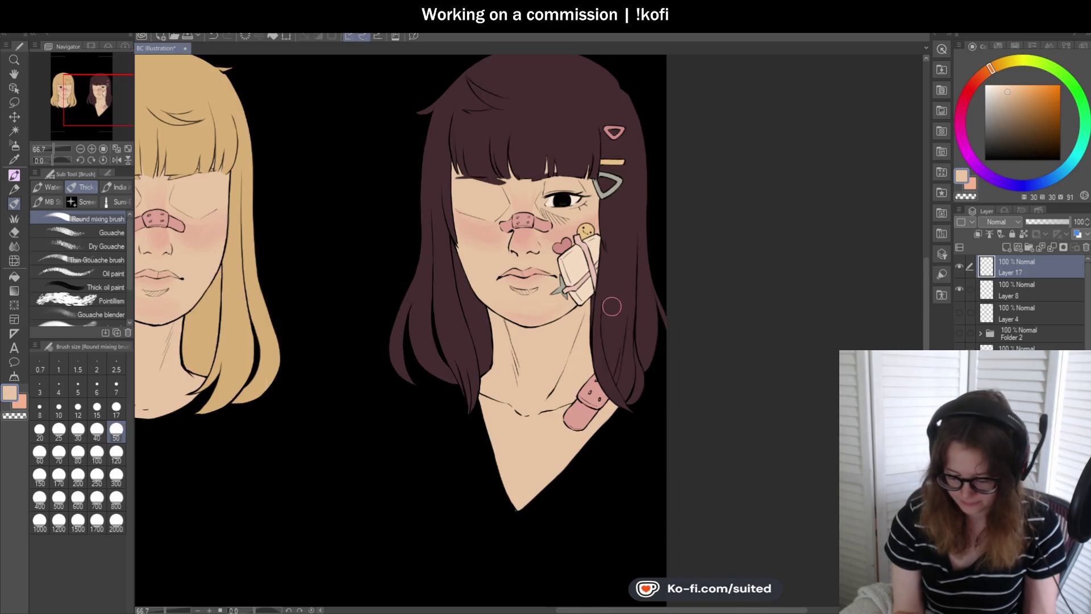
scroll(640, 234, up, 2)
- Shift the colour's hue toward pinkish red and lower its value to a dusty pink
click(973, 83)
click(1010, 97)
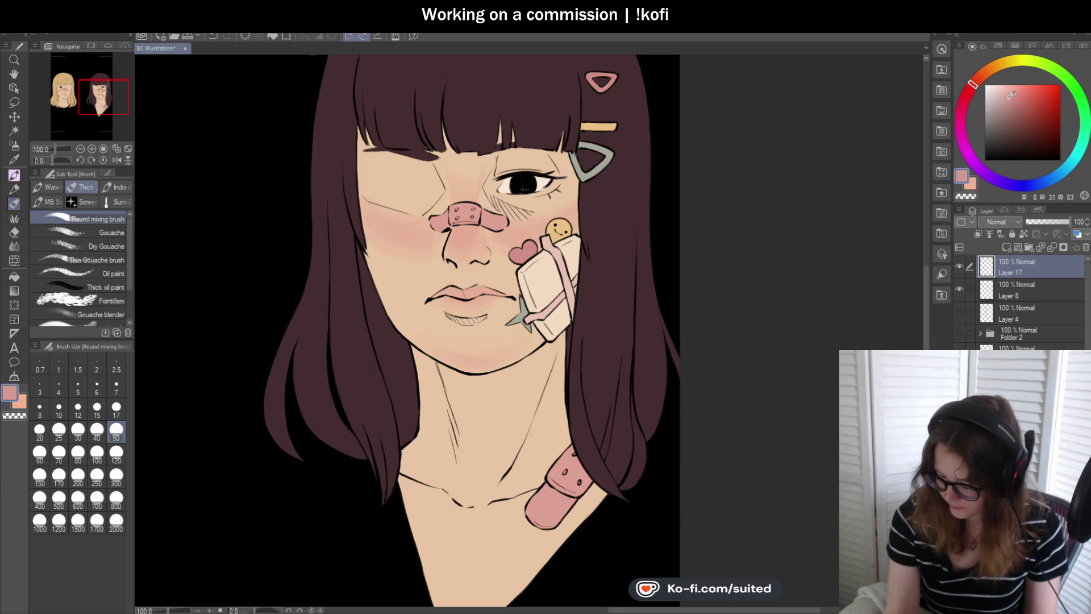
drag(1010, 100, 1006, 104)
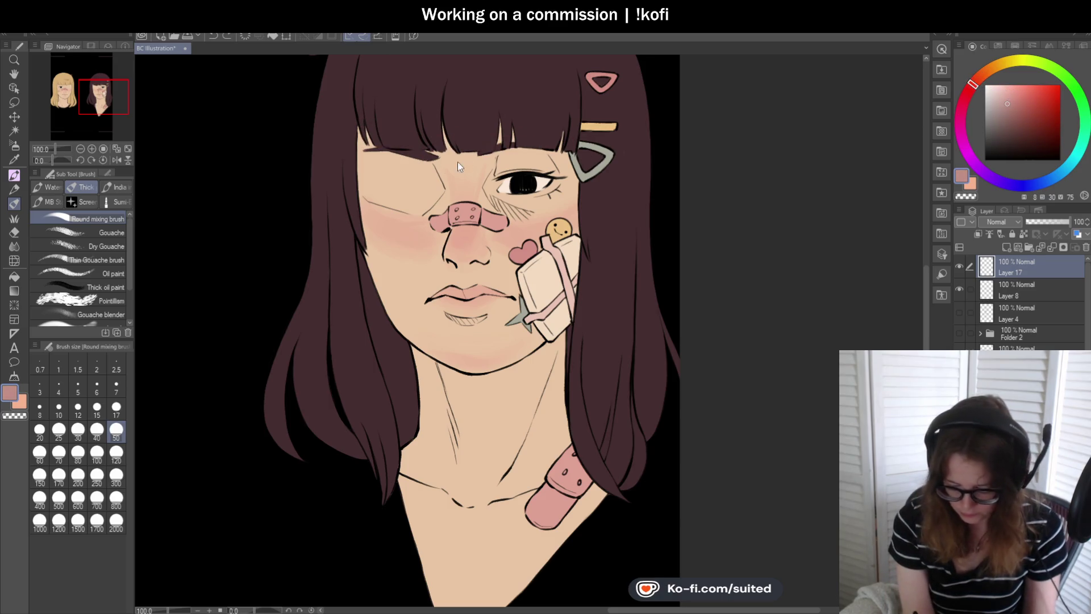
scroll(1023, 301, down, 1)
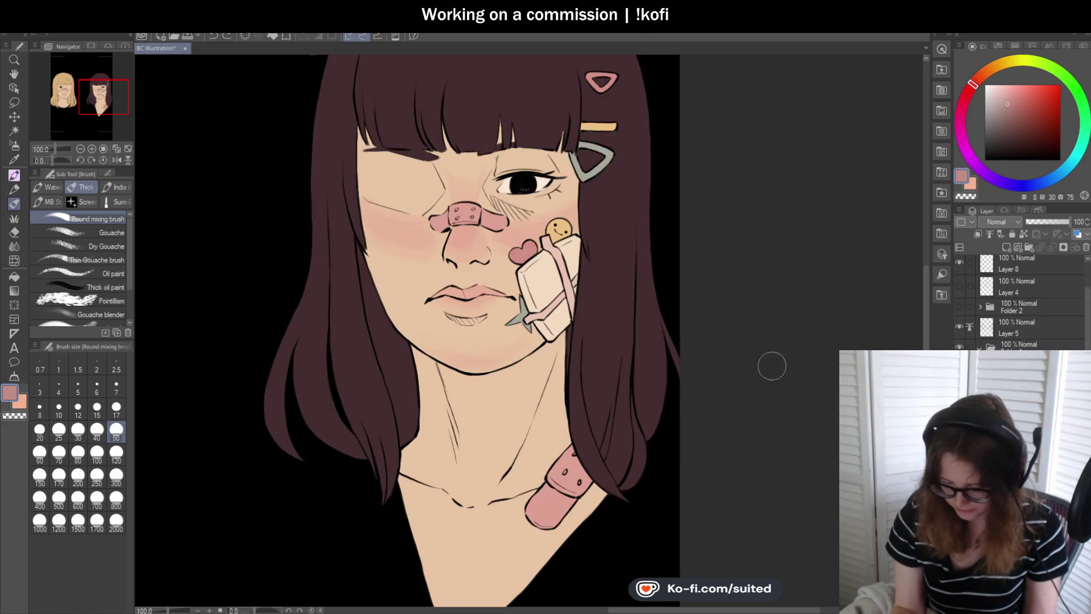
scroll(669, 335, down, 3)
scroll(671, 284, up, 1)
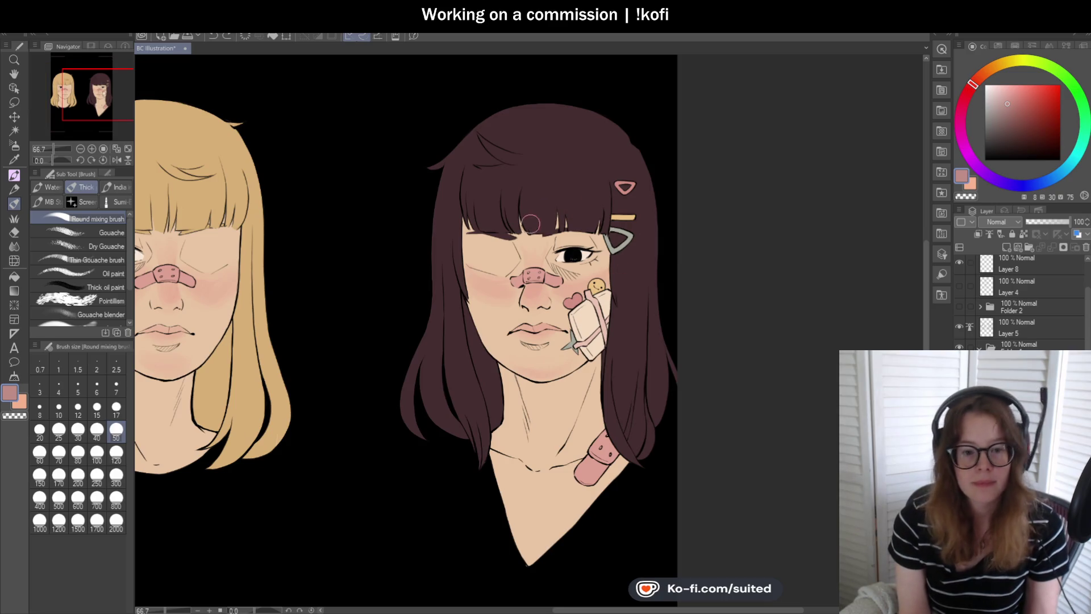
scroll(531, 212, up, 1)
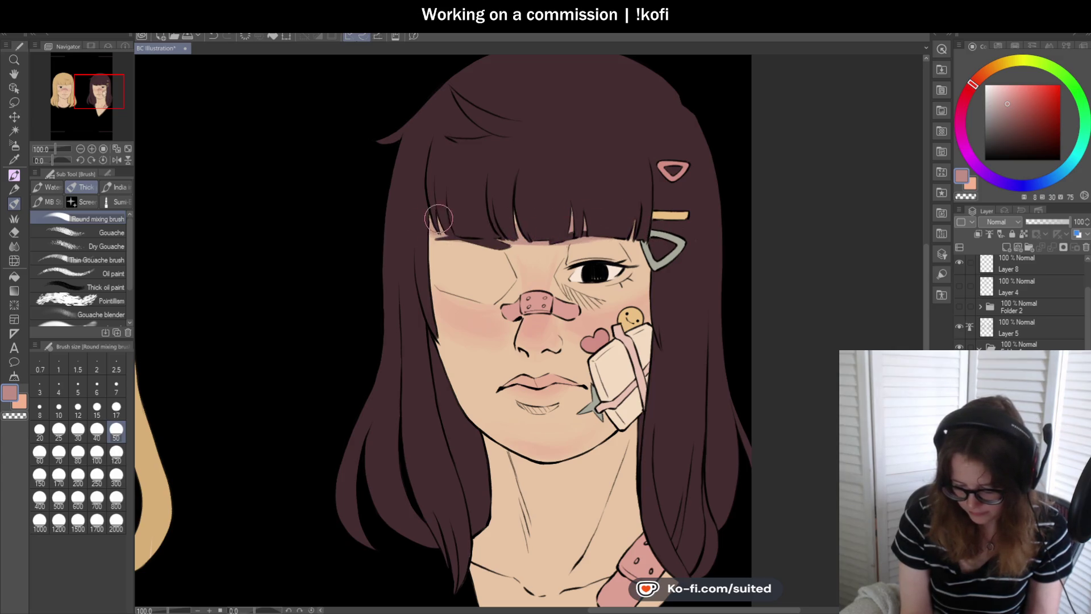
- Pan down to the neck and paint a pink shadow under the jawline
mouse_move(640, 219)
mouse_down()
mouse_move(755, 205)
mouse_move(608, 77)
mouse_up()
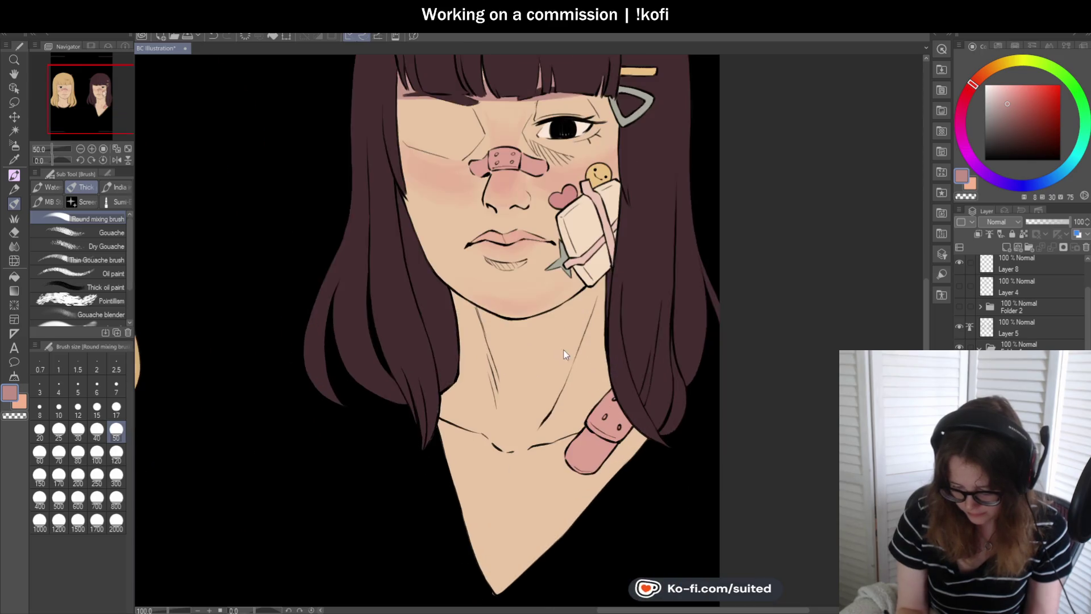
mouse_move(450, 300)
mouse_down()
mouse_move(500, 344)
mouse_move(569, 310)
mouse_move(481, 329)
mouse_move(529, 327)
mouse_move(562, 305)
mouse_move(482, 325)
mouse_up()
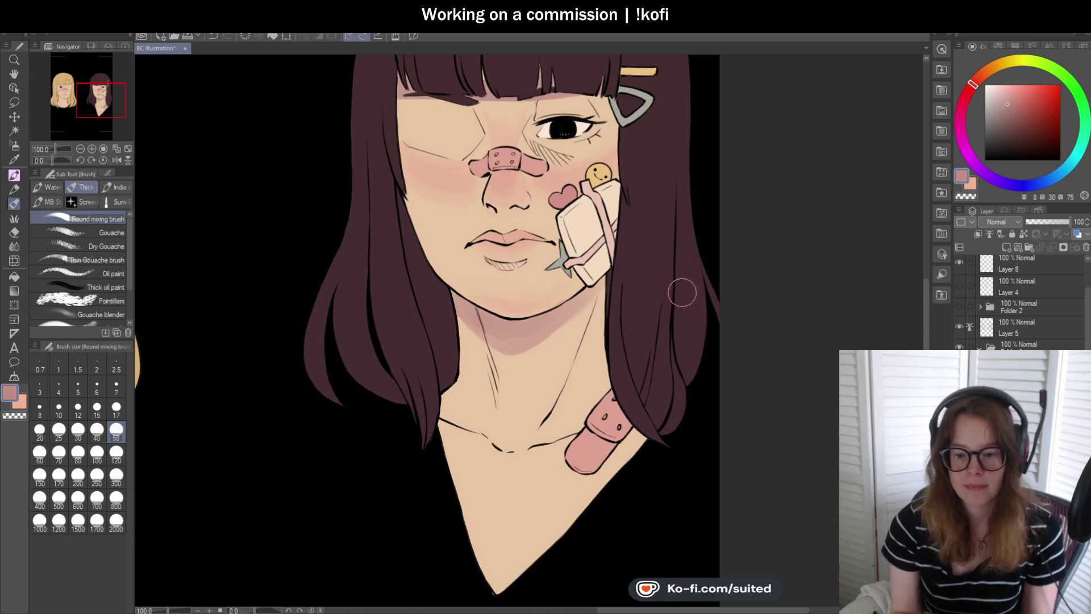
- Brush darker pink shadows down the left and right sides of the neck
scroll(625, 296, down, 2)
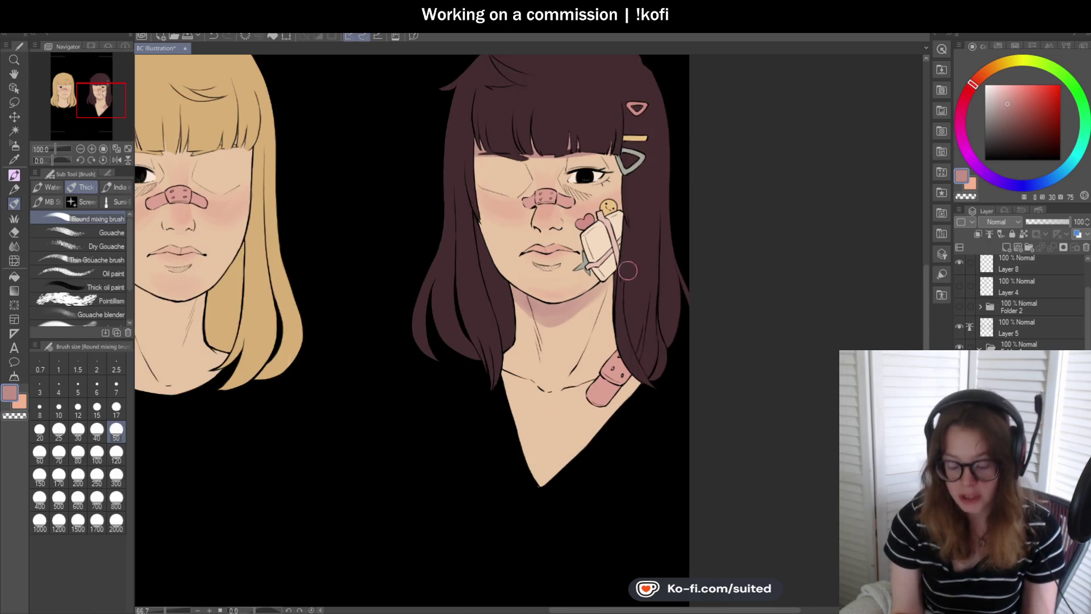
scroll(627, 268, up, 3)
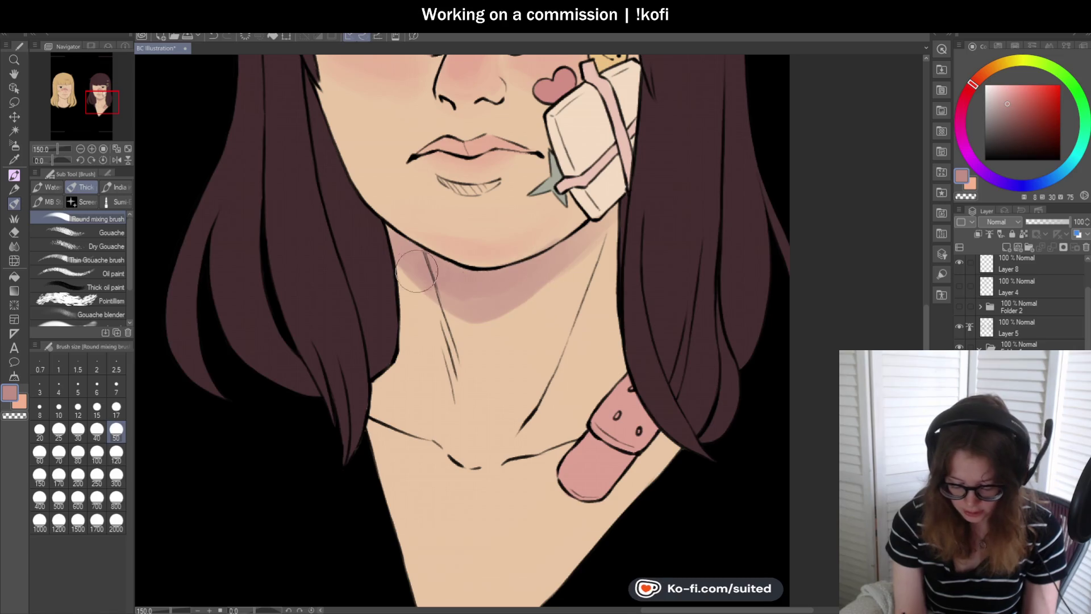
scroll(534, 280, down, 2)
scroll(443, 272, up, 2)
mouse_move(438, 267)
mouse_down()
mouse_move(449, 368)
mouse_move(437, 275)
mouse_move(435, 318)
mouse_move(373, 373)
mouse_move(451, 372)
mouse_move(434, 336)
mouse_move(463, 377)
mouse_move(433, 329)
mouse_up()
drag(625, 238, 568, 352)
scroll(634, 285, down, 1)
scroll(634, 285, down, 3)
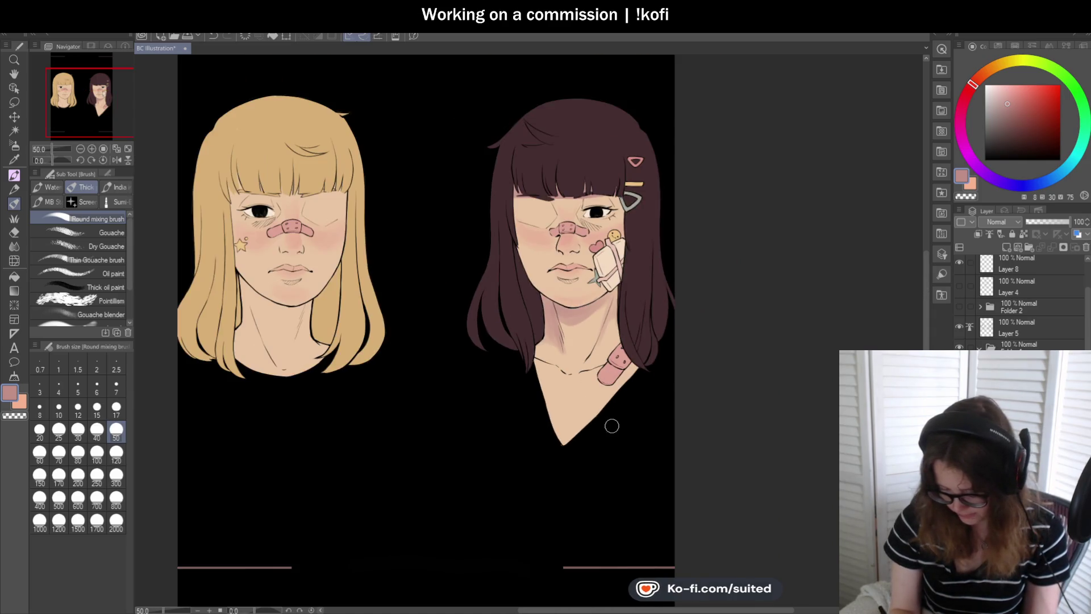
scroll(474, 341, up, 3)
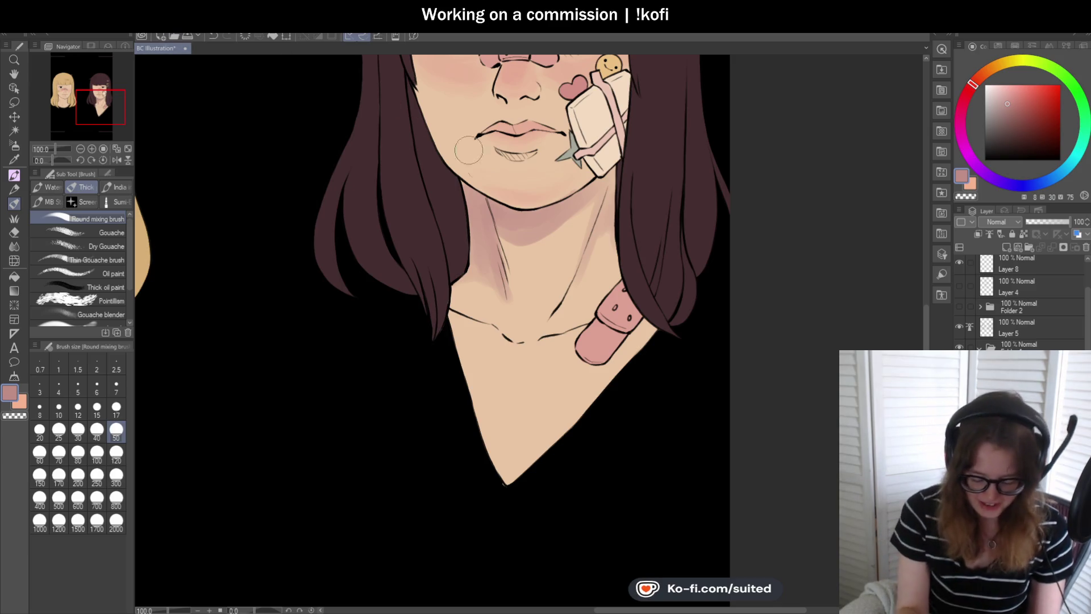
- Shade the collarbone pink, undo the extra strokes, and toggle the layer lock
mouse_move(500, 349)
mouse_down()
mouse_move(460, 326)
mouse_move(494, 344)
mouse_up()
mouse_move(591, 332)
mouse_down()
mouse_move(562, 344)
mouse_move(588, 331)
mouse_move(580, 337)
mouse_up()
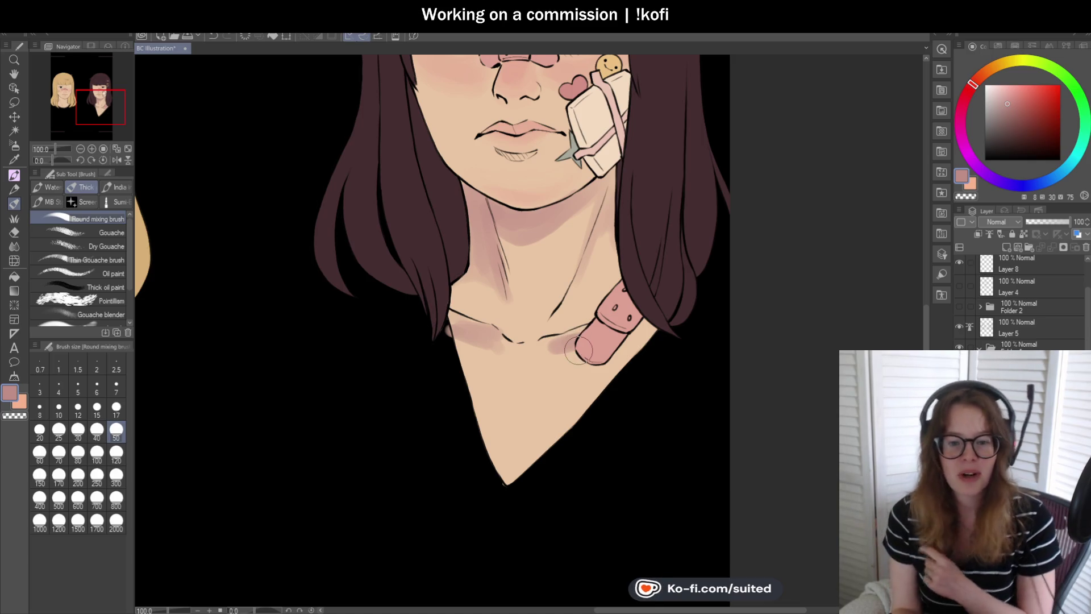
key(ctrl+z)
key(ctrl+z)
key(ctrl+z)
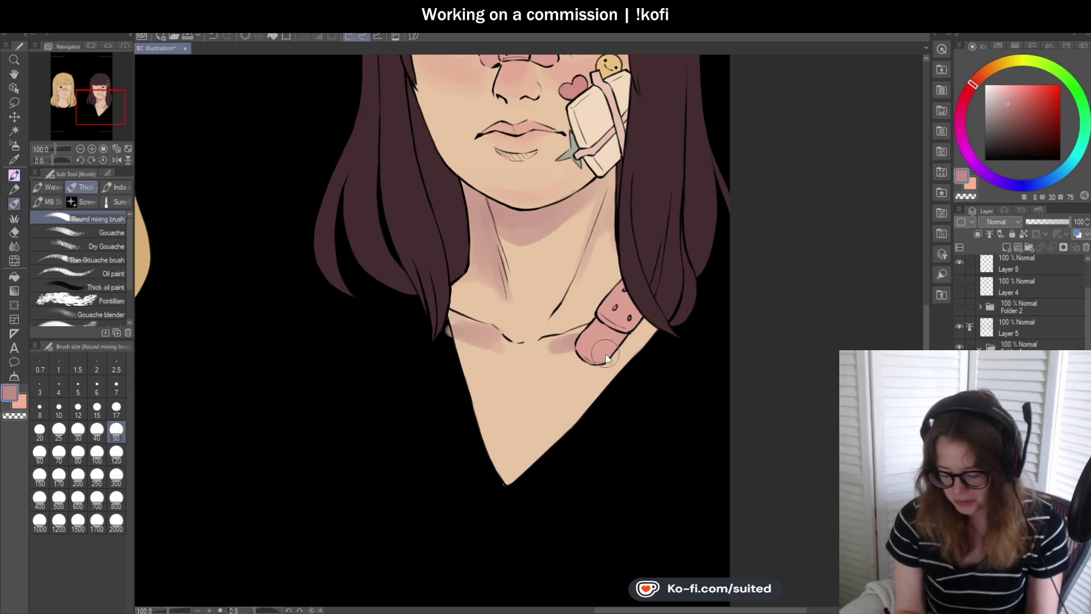
click(1023, 234)
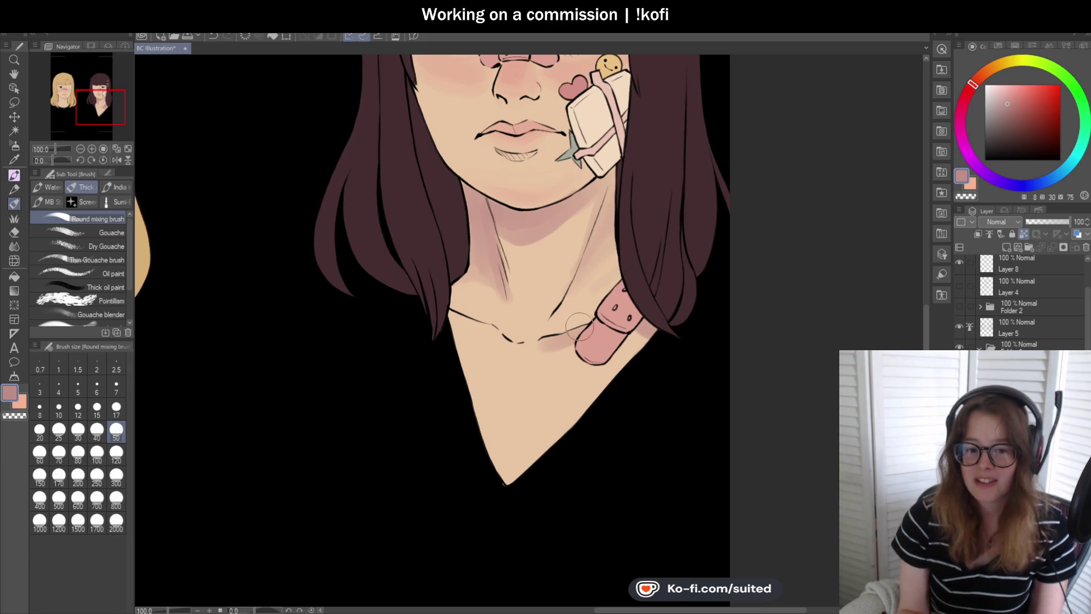
scroll(620, 324, down, 4)
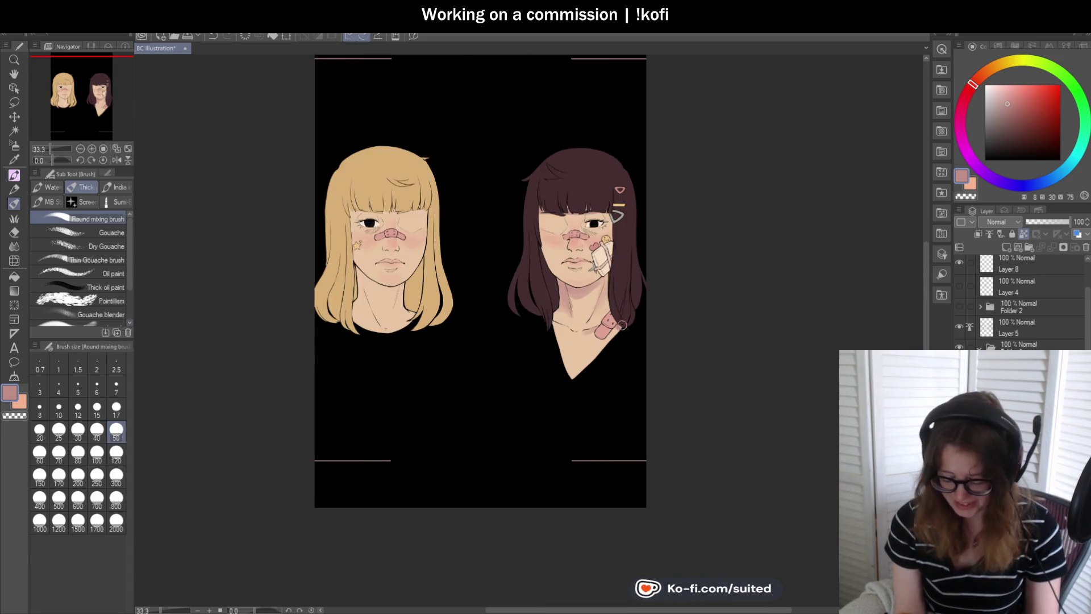
- Set brush size 25 and darken and blend the bruise hatching under the eye
scroll(619, 324, up, 2)
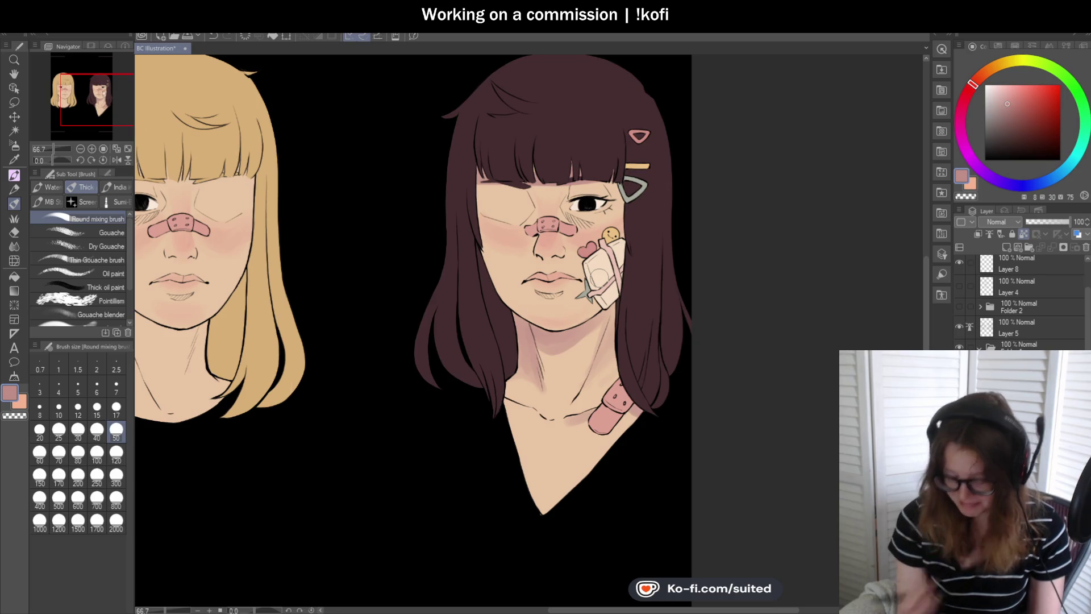
scroll(669, 207, up, 2)
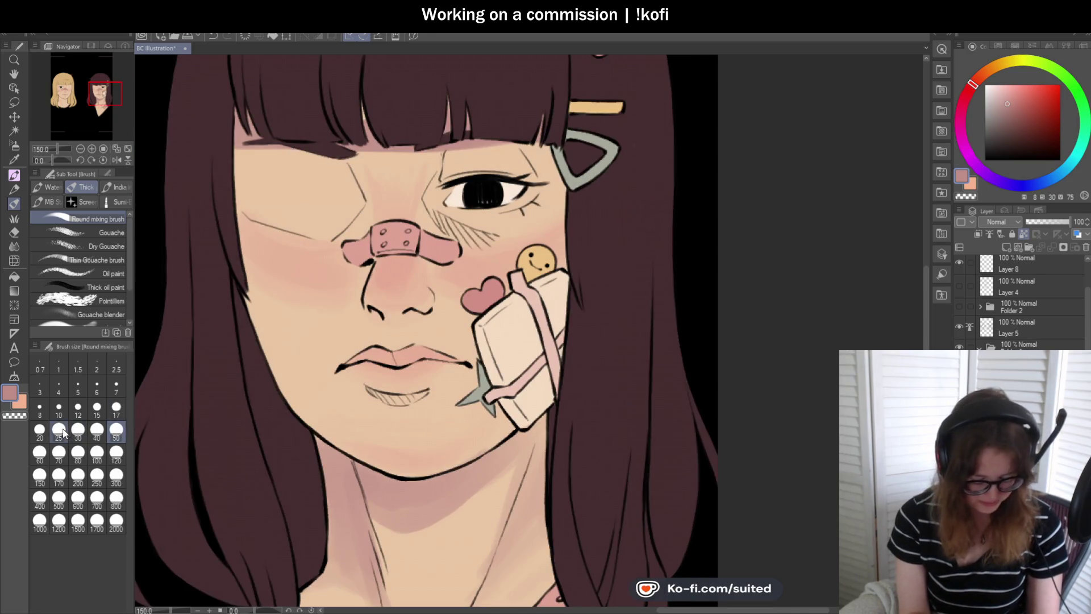
click(59, 430)
scroll(482, 180, up, 1)
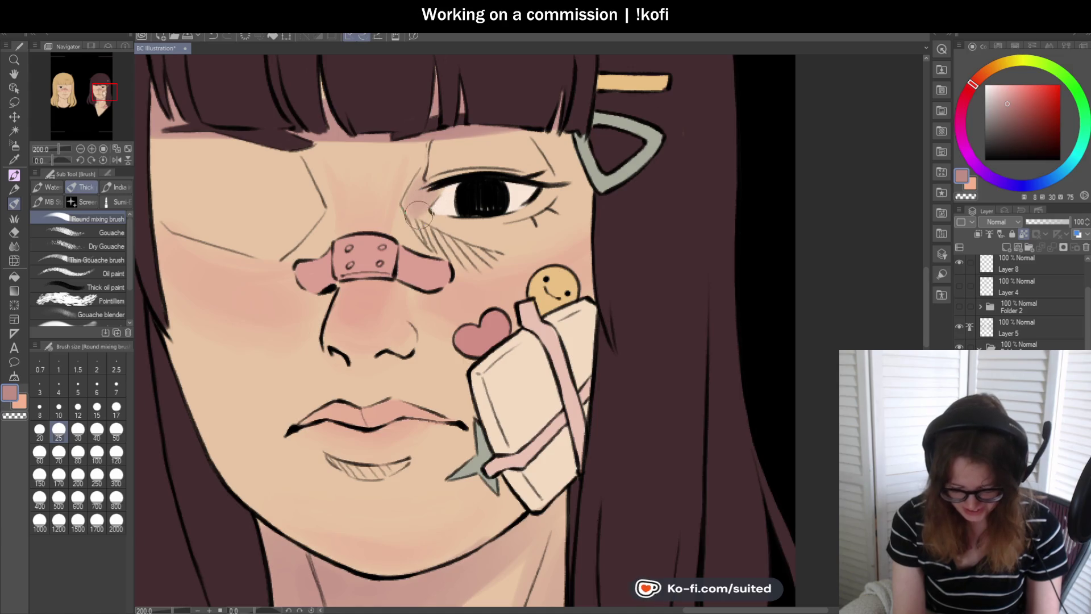
mouse_move(431, 227)
mouse_down()
mouse_move(512, 267)
mouse_move(460, 253)
mouse_up()
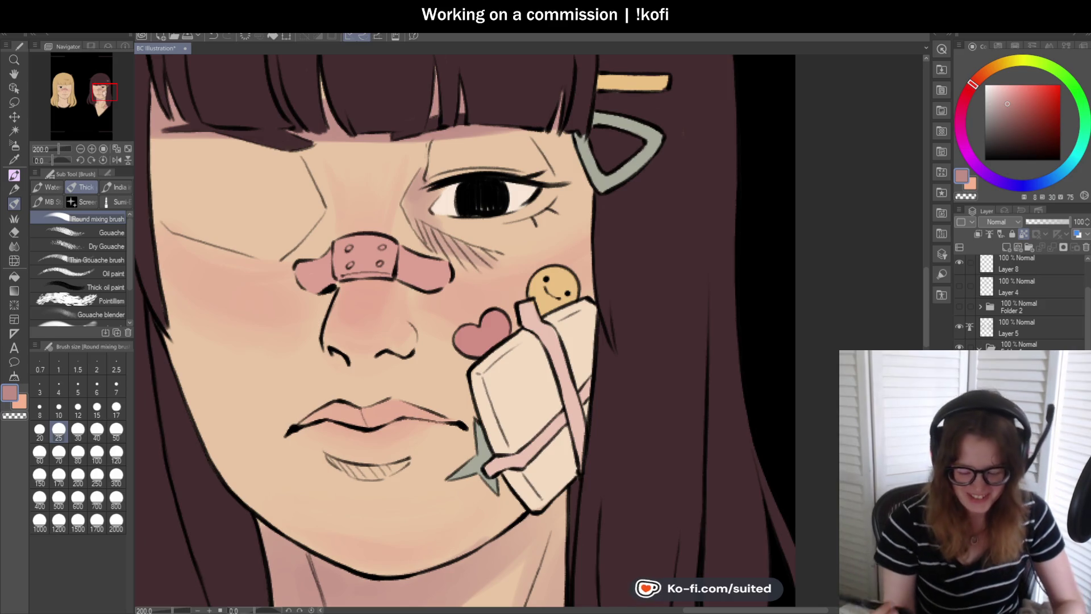
- Zoom in on the eye and extend the eyeliner at its outer corner
scroll(271, 116, down, 1)
scroll(387, 165, up, 1)
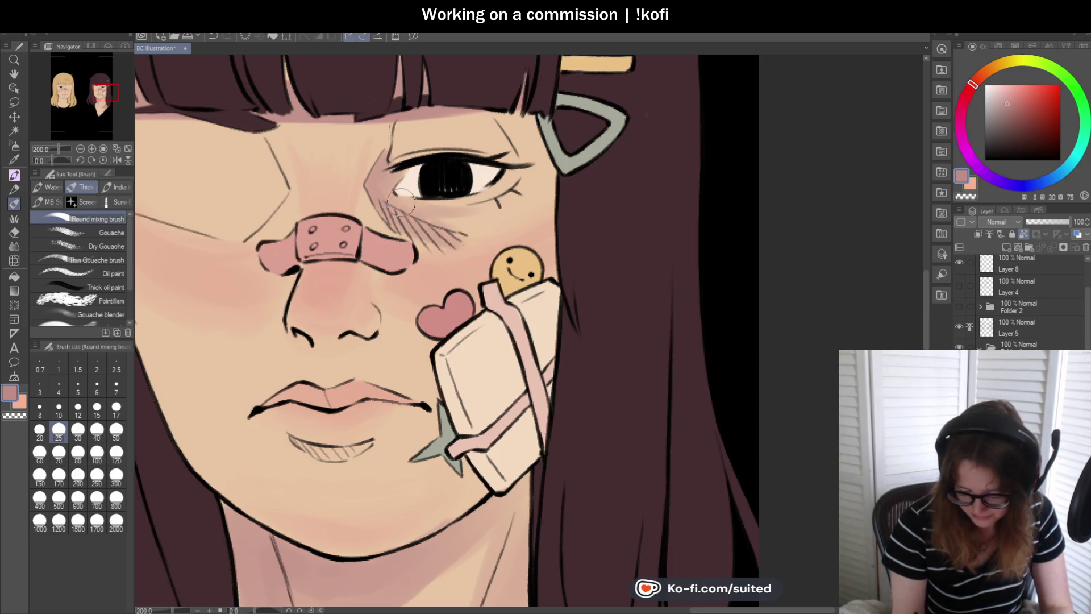
scroll(597, 270, down, 2)
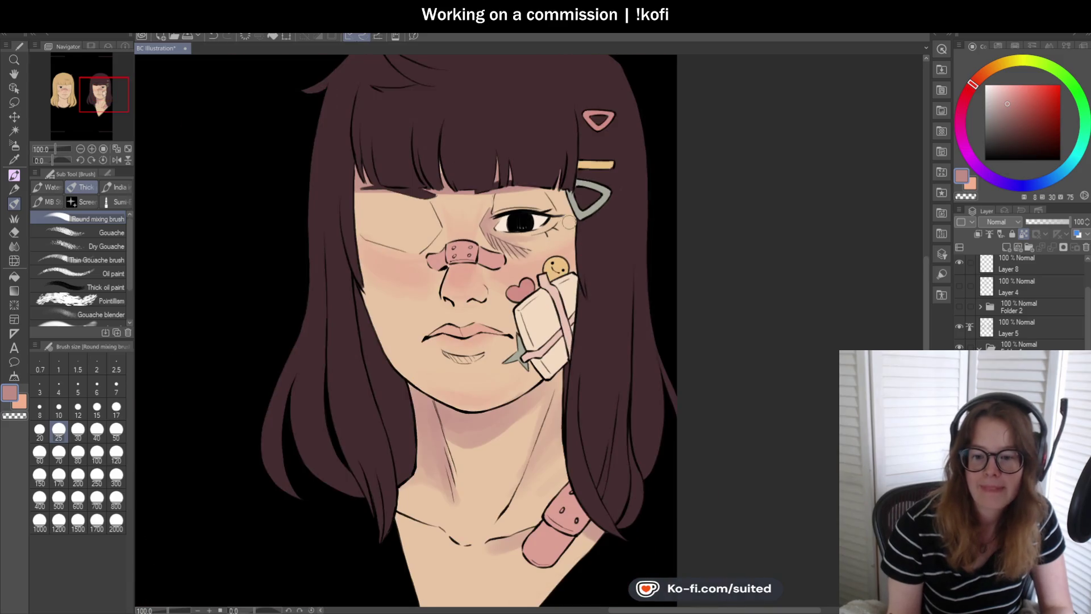
scroll(566, 229, up, 2)
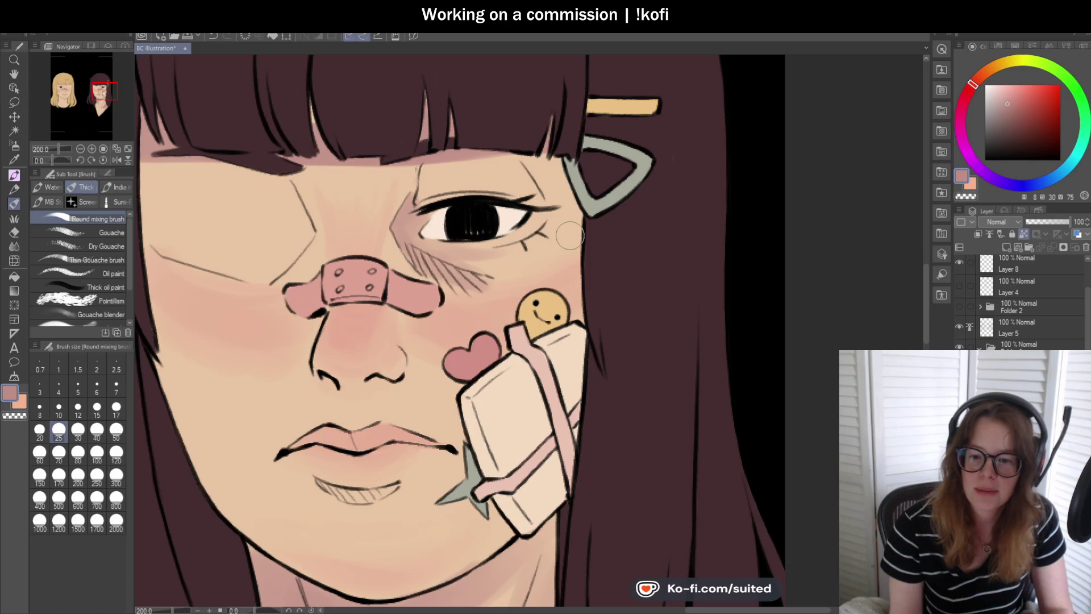
scroll(452, 160, up, 2)
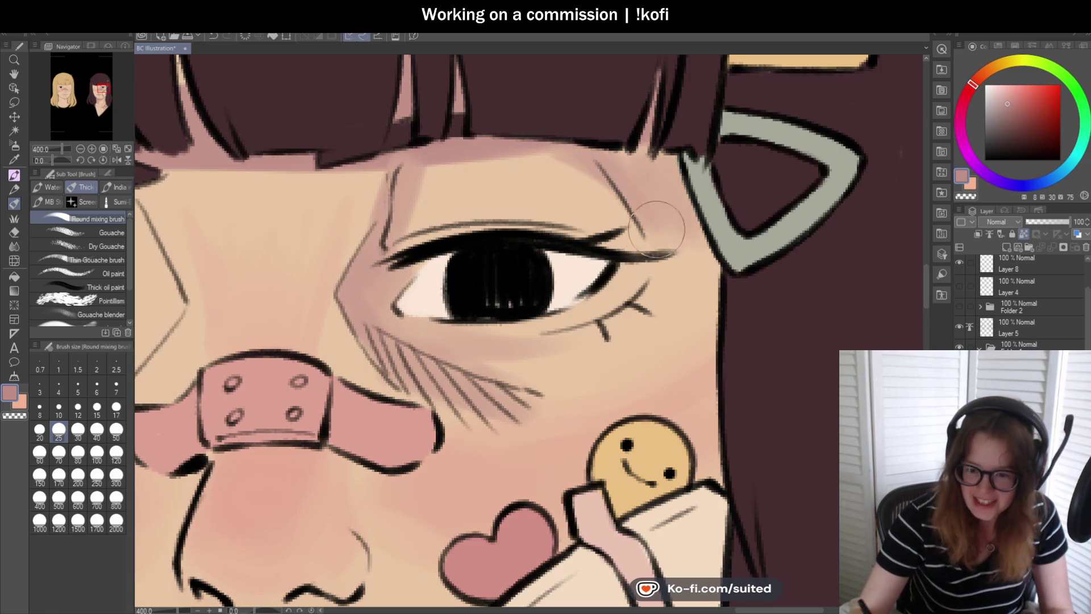
scroll(642, 211, down, 3)
scroll(631, 225, up, 1)
drag(622, 230, 631, 227)
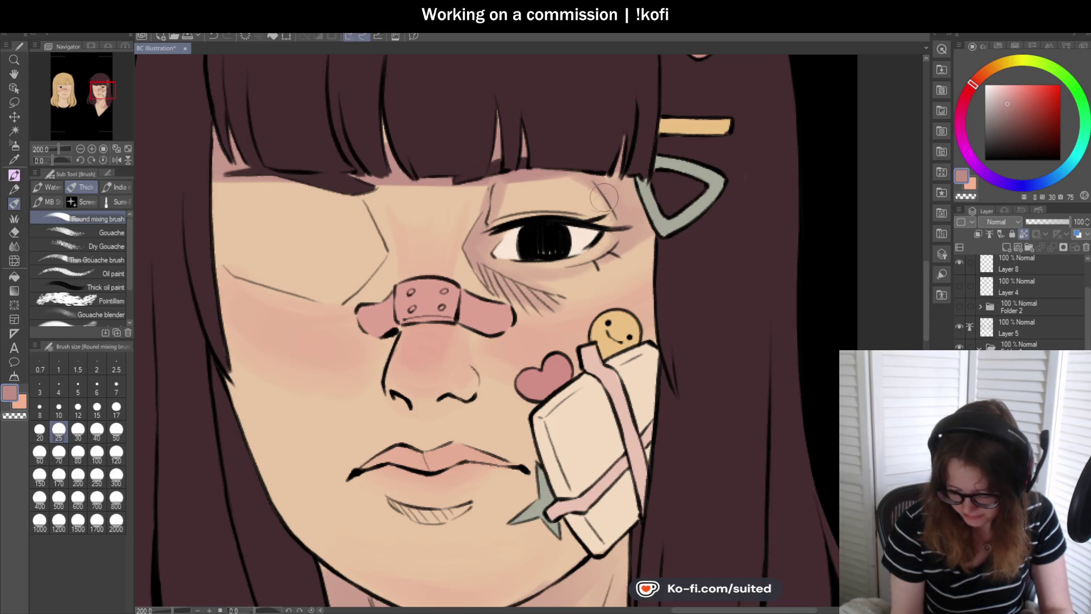
- Paint a mauve shadow over the bang-covered eye
scroll(612, 239, down, 4)
scroll(427, 188, up, 3)
mouse_move(427, 188)
mouse_down()
mouse_move(405, 187)
mouse_move(432, 245)
mouse_move(495, 176)
mouse_move(489, 262)
mouse_move(517, 233)
mouse_move(502, 183)
mouse_move(511, 235)
mouse_move(495, 261)
mouse_move(405, 211)
mouse_move(443, 227)
mouse_move(471, 168)
mouse_move(488, 250)
mouse_move(508, 239)
mouse_up()
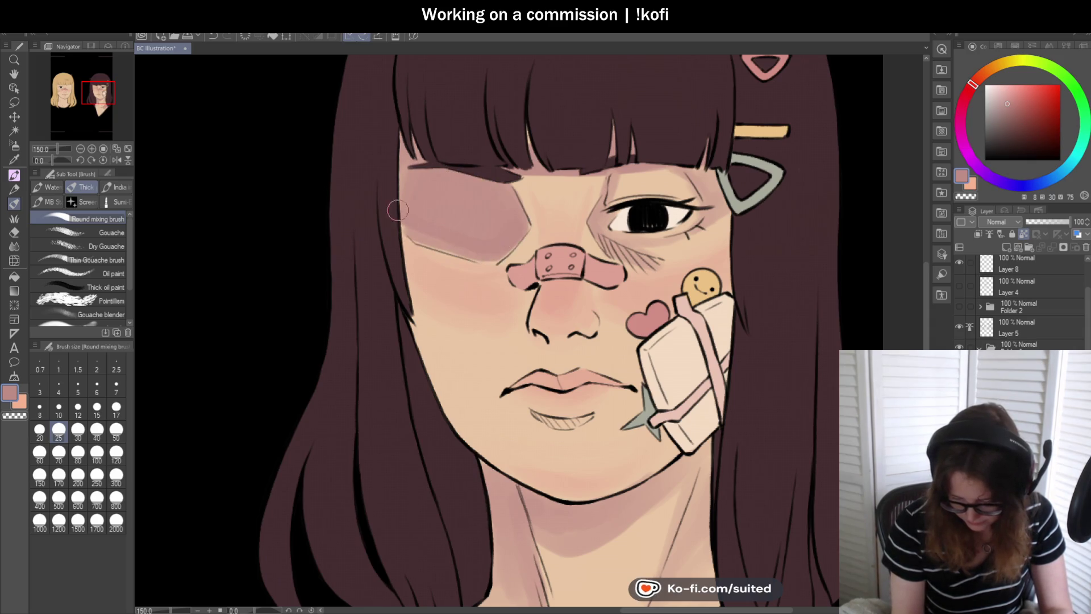
- Check the mauve shadow over the bang-covered eye, then fit the whole canvas in view
scroll(495, 210, down, 3)
scroll(534, 250, up, 3)
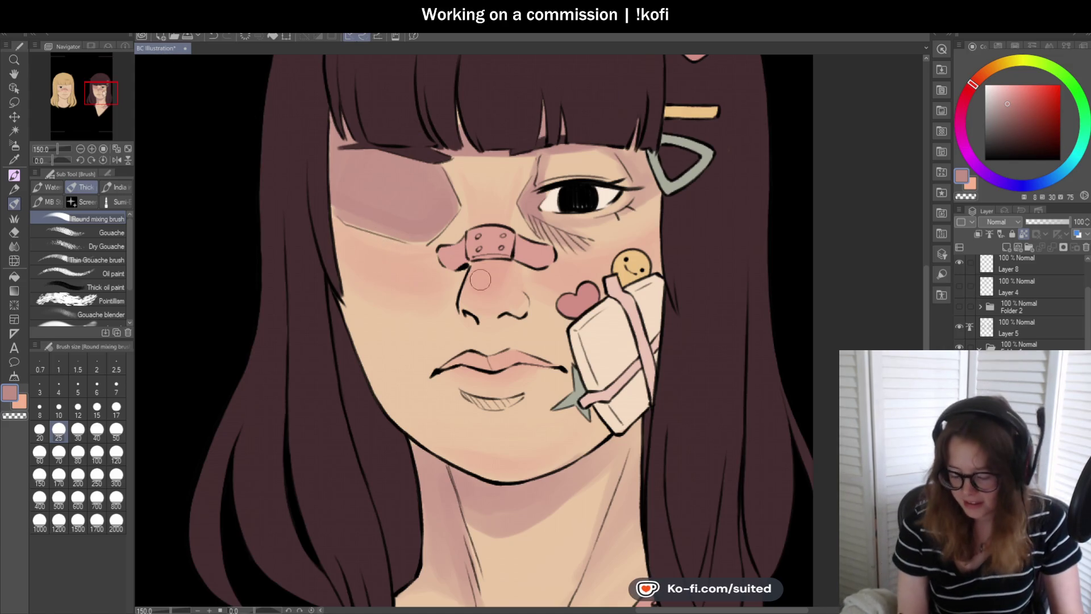
key(ctrl+0)
key(ctrl+0)
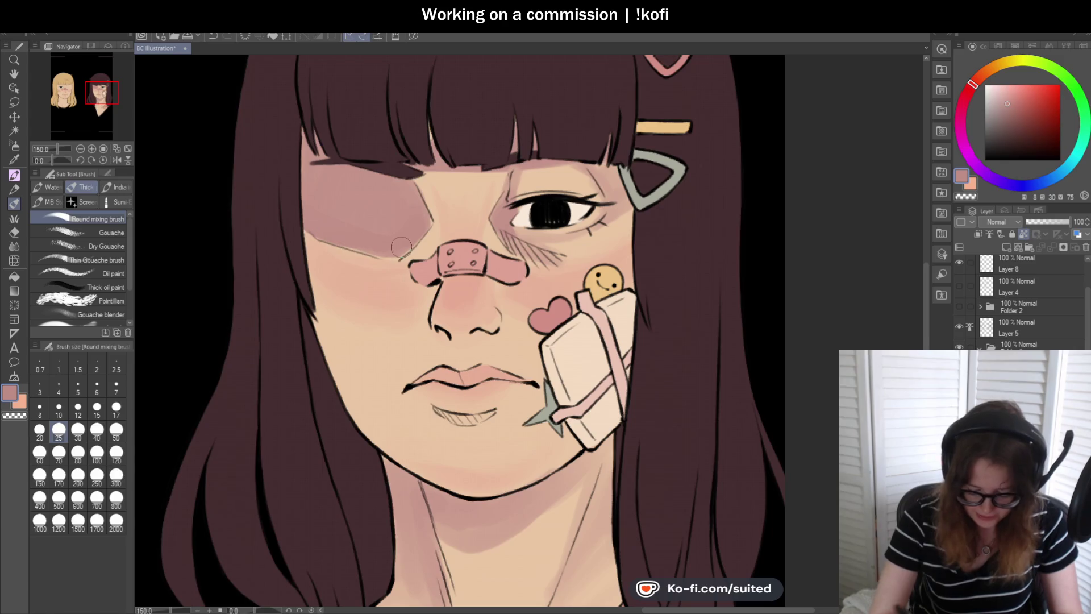
key(ctrl+0)
- Add a dark stroke to the shadow under the lower lip
scroll(438, 305, up, 5)
mouse_move(453, 297)
mouse_down()
mouse_move(470, 292)
mouse_move(397, 301)
mouse_move(472, 296)
mouse_up()
scroll(453, 310, down, 3)
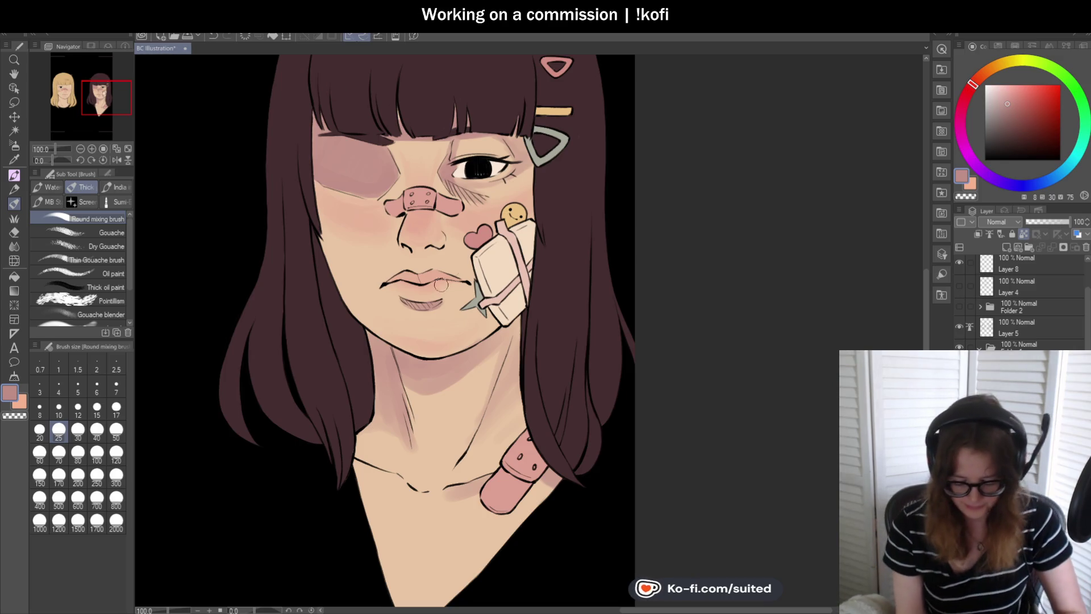
- Shade the lip corners and nostrils soft pink, mirroring the canvas to check the face
scroll(431, 320, down, 1)
scroll(406, 306, up, 3)
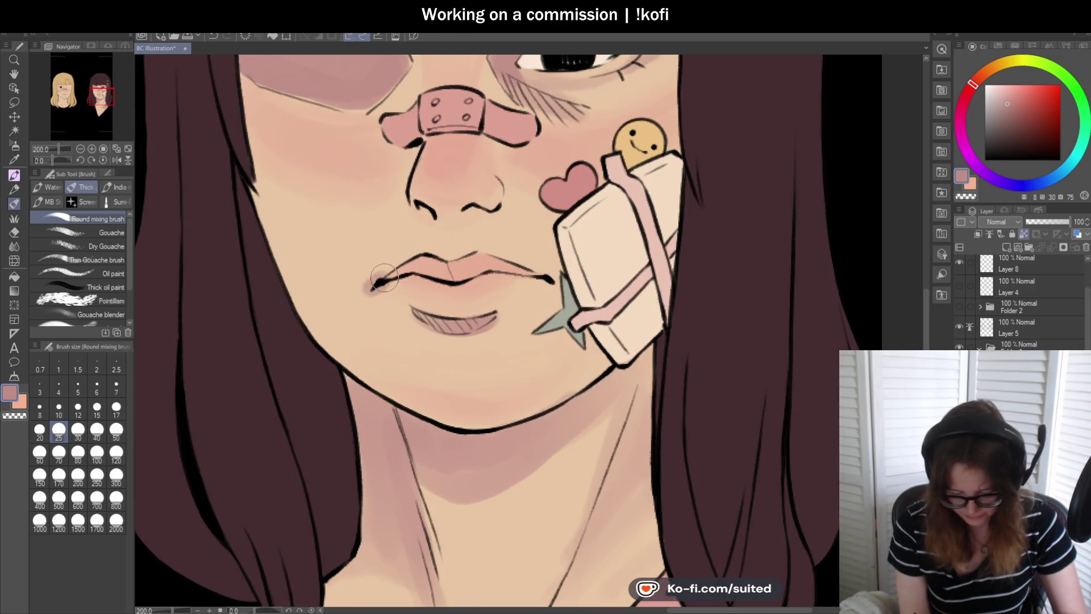
scroll(591, 305, down, 3)
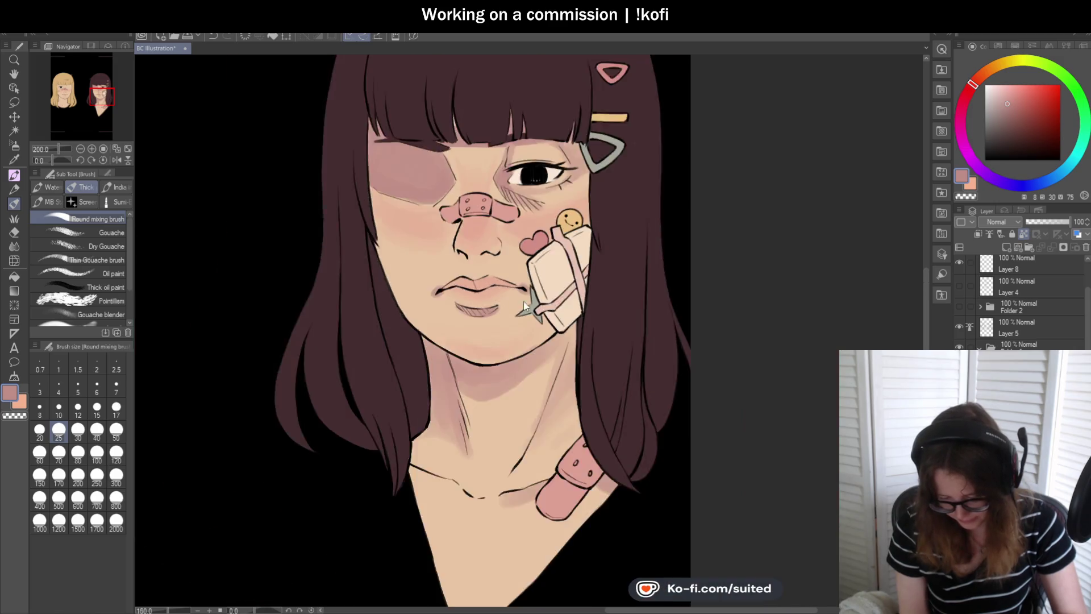
scroll(494, 261, up, 3)
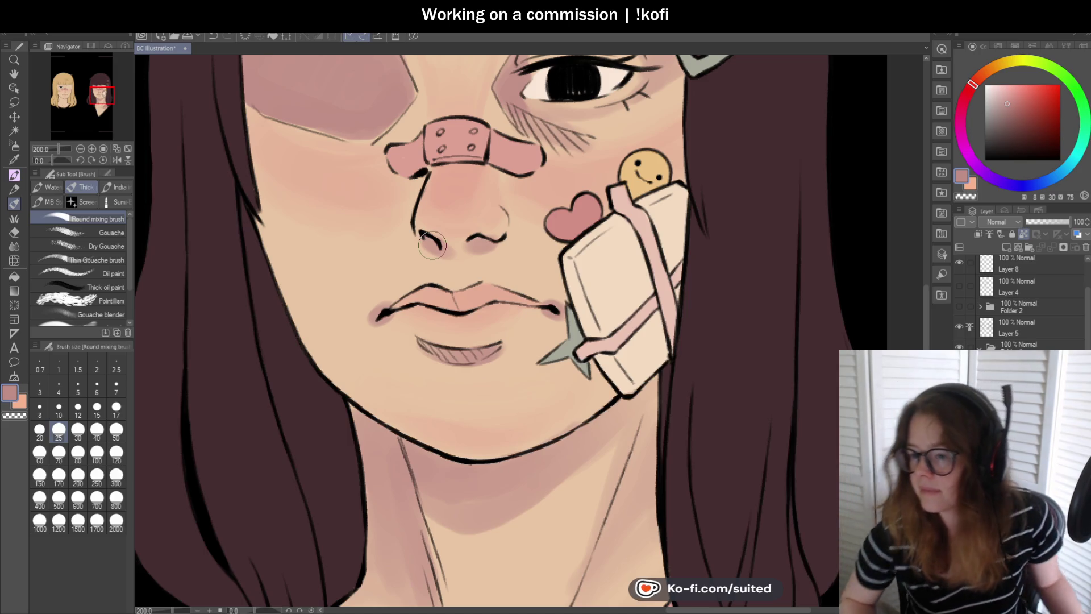
scroll(509, 241, down, 1)
scroll(516, 117, up, 1)
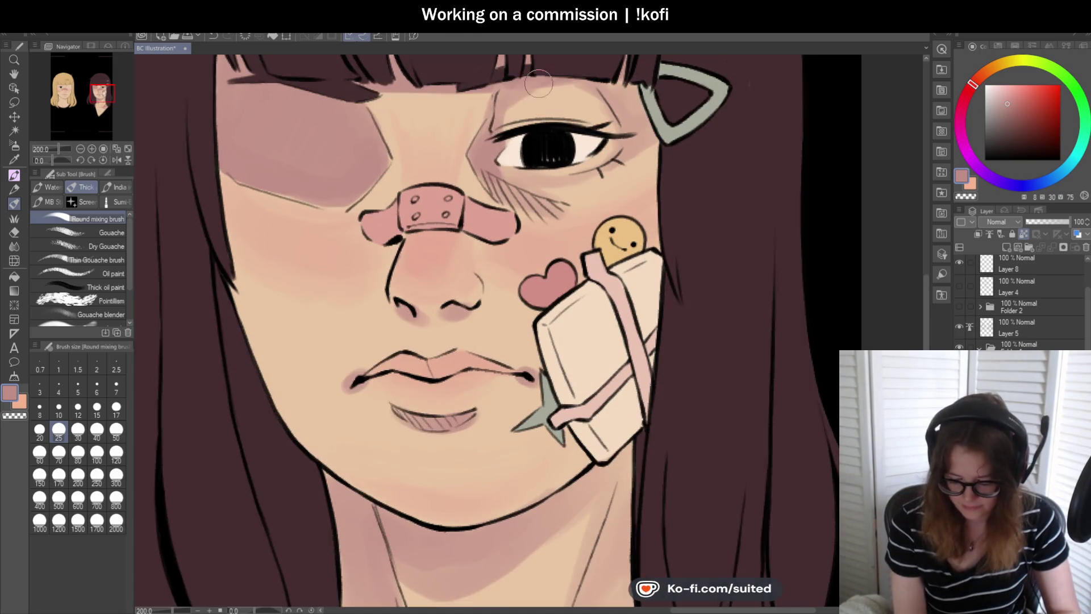
scroll(500, 125, down, 4)
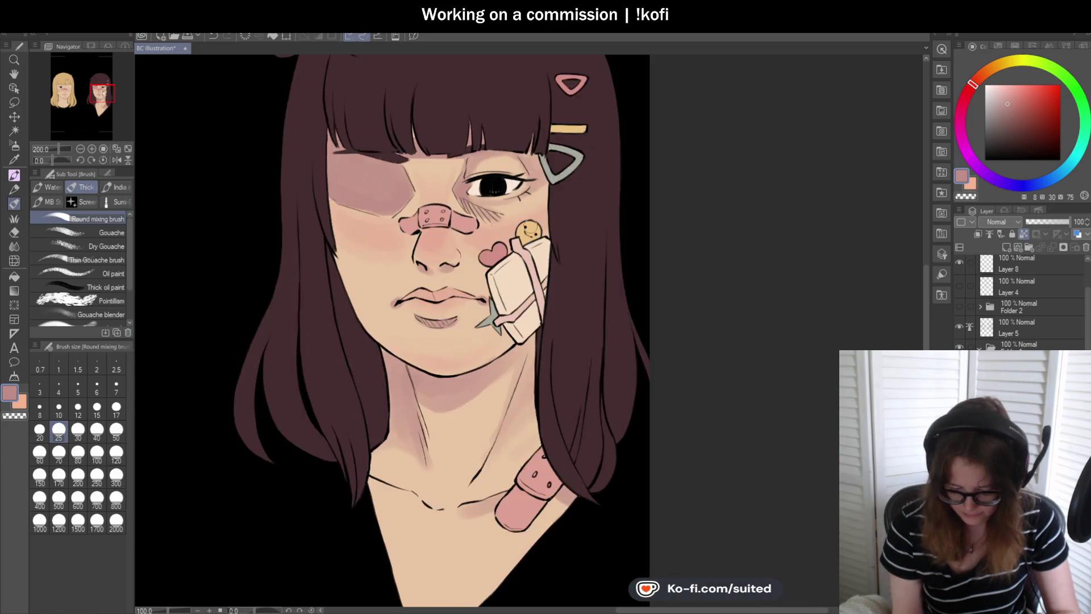
click(116, 159)
click(116, 159)
- Keep refining the pink shading around the mouth and nose at different zoom levels
scroll(545, 255, up, 1)
scroll(546, 255, up, 1)
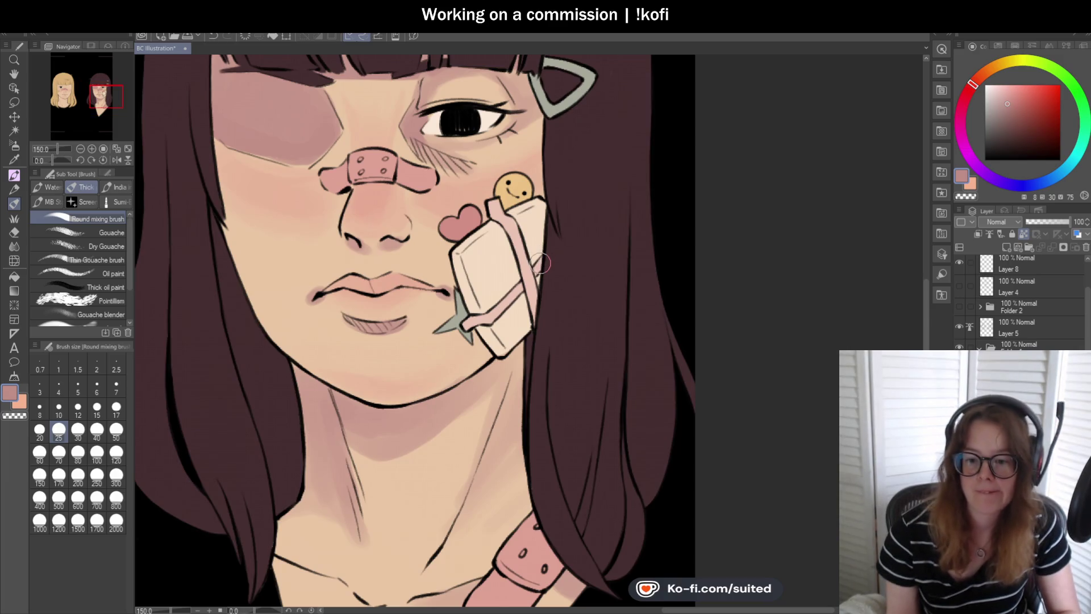
scroll(364, 243, up, 1)
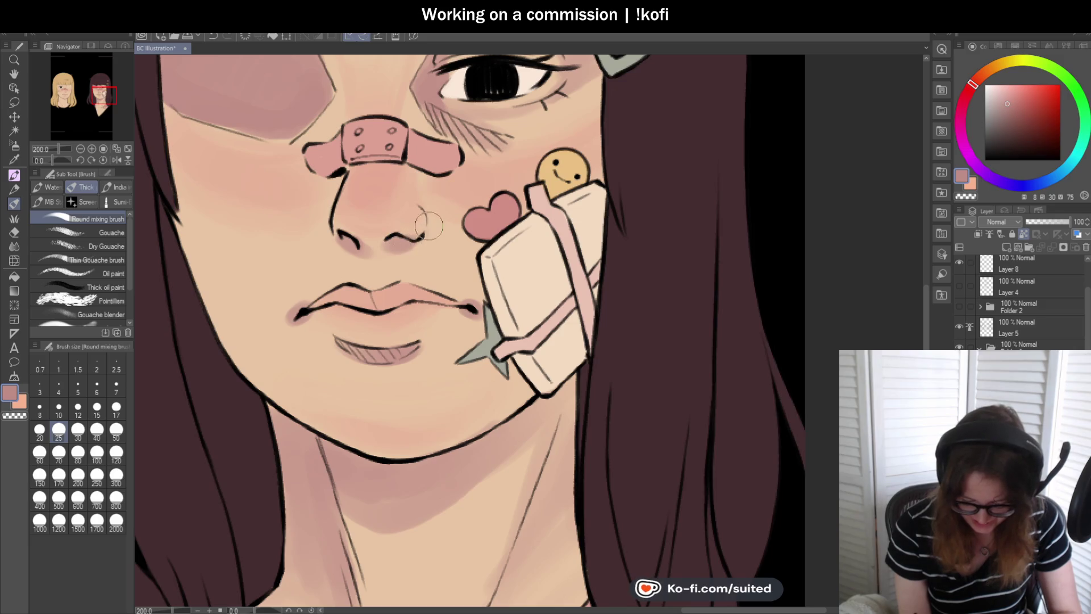
scroll(499, 272, down, 1)
scroll(482, 332, up, 3)
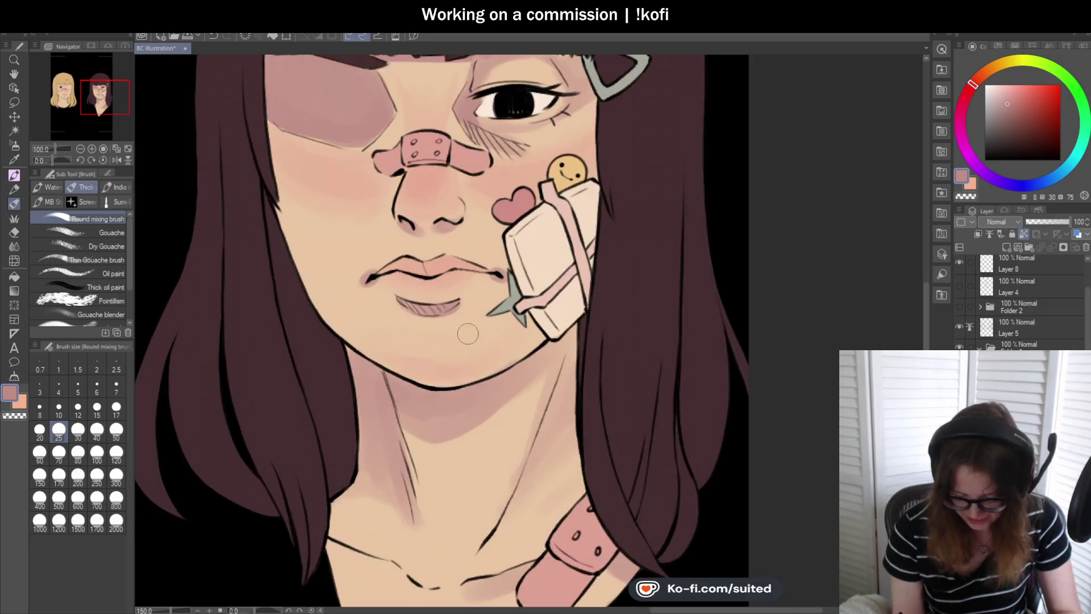
scroll(485, 280, down, 3)
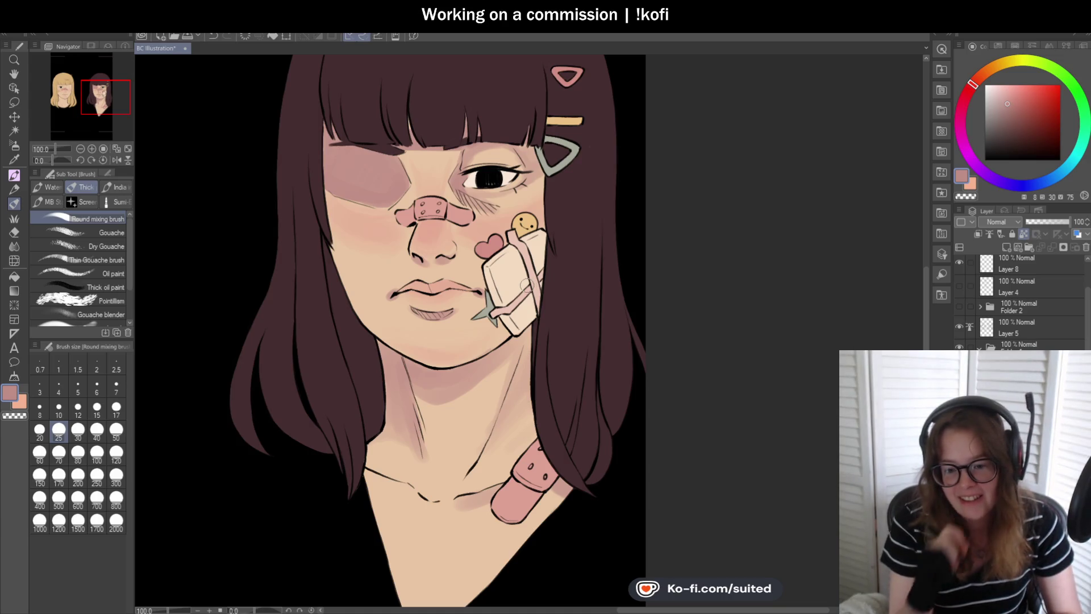
scroll(545, 377, up, 3)
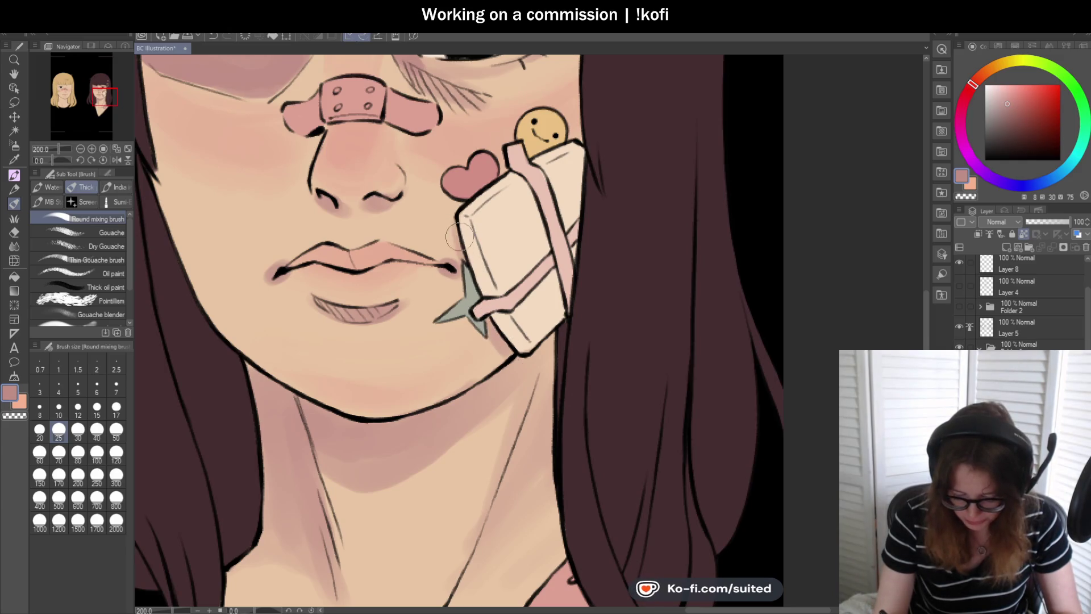
scroll(490, 327, down, 3)
scroll(522, 307, up, 3)
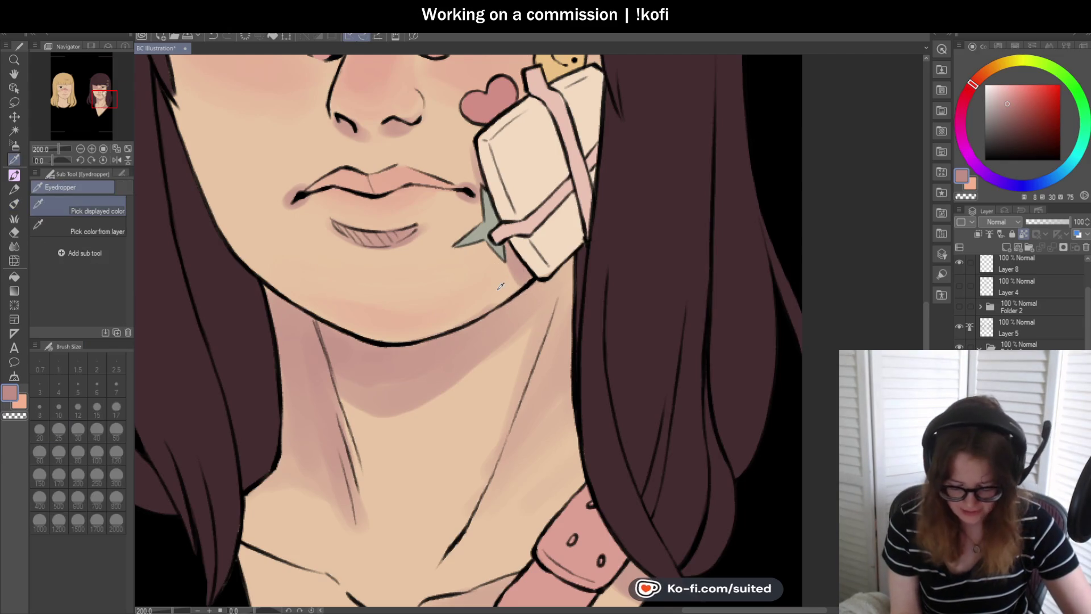
- Sample the dusty pink, enlarge the brush, and paint broad shading over the neck and chest V
alt+click(506, 287)
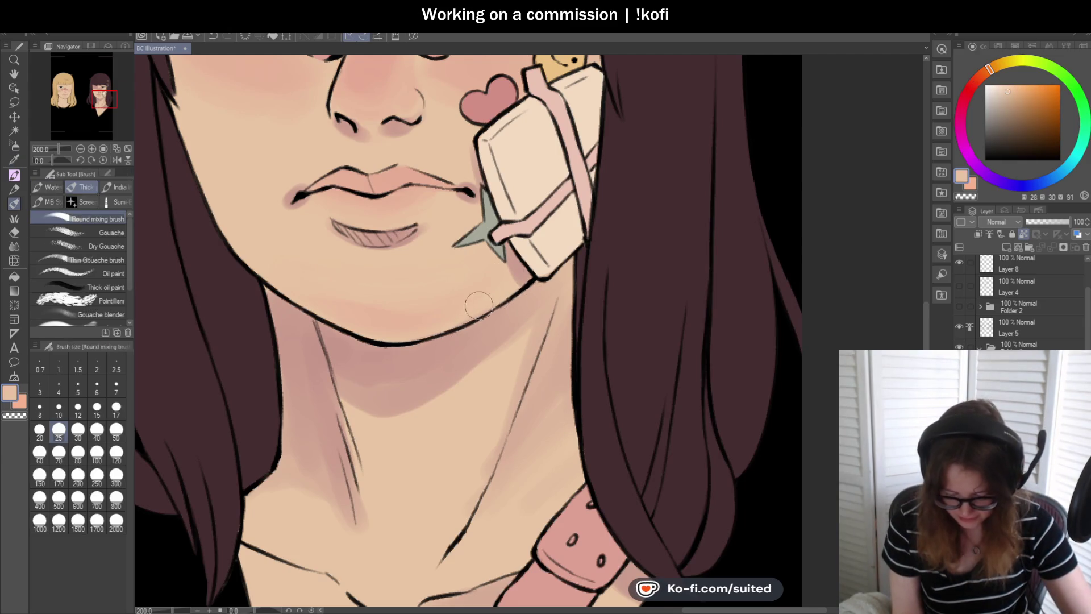
alt+click(540, 282)
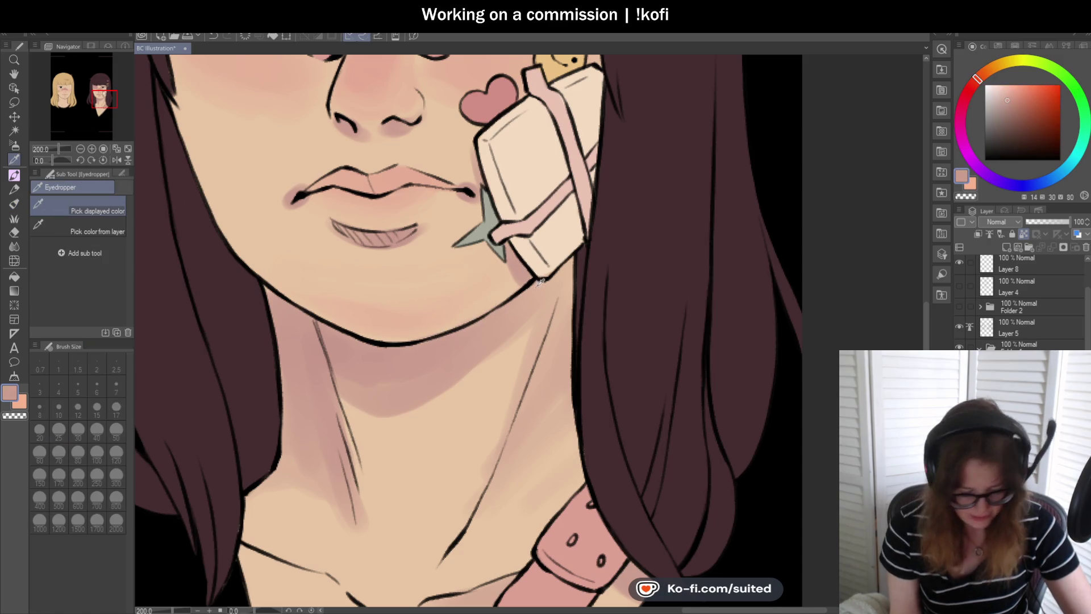
scroll(448, 261, down, 2)
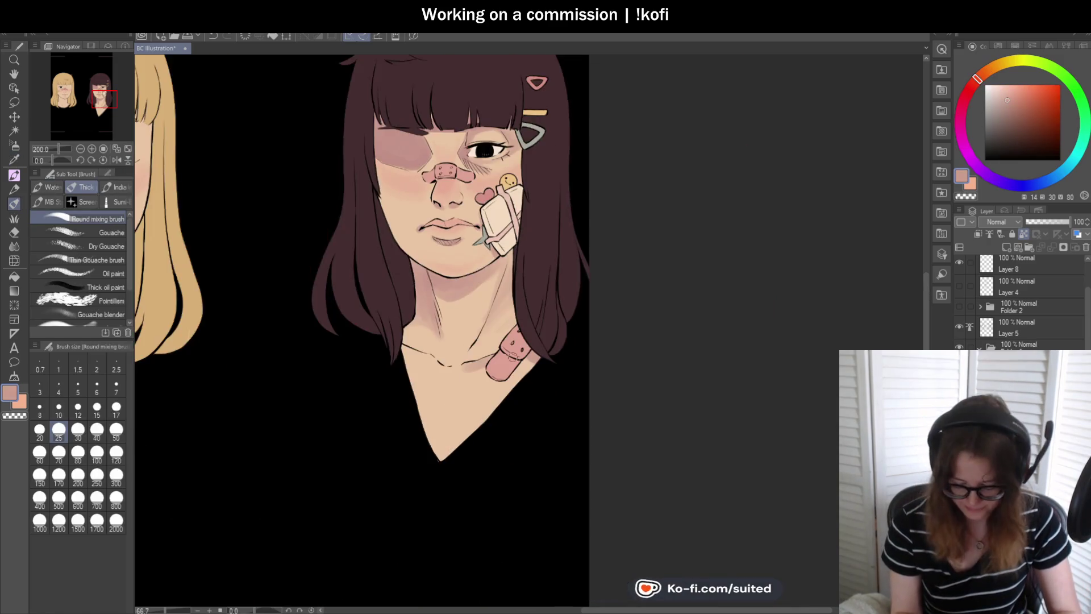
scroll(467, 441, down, 3)
click(116, 452)
mouse_move(375, 363)
mouse_down()
mouse_move(426, 390)
mouse_move(409, 438)
mouse_move(455, 398)
mouse_up()
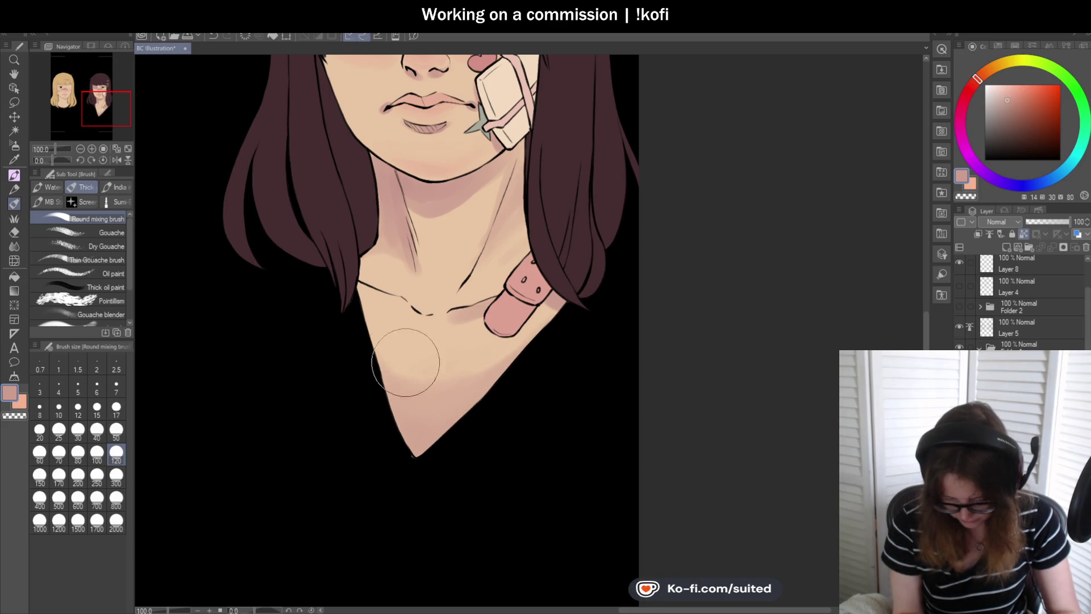
scroll(463, 350, down, 3)
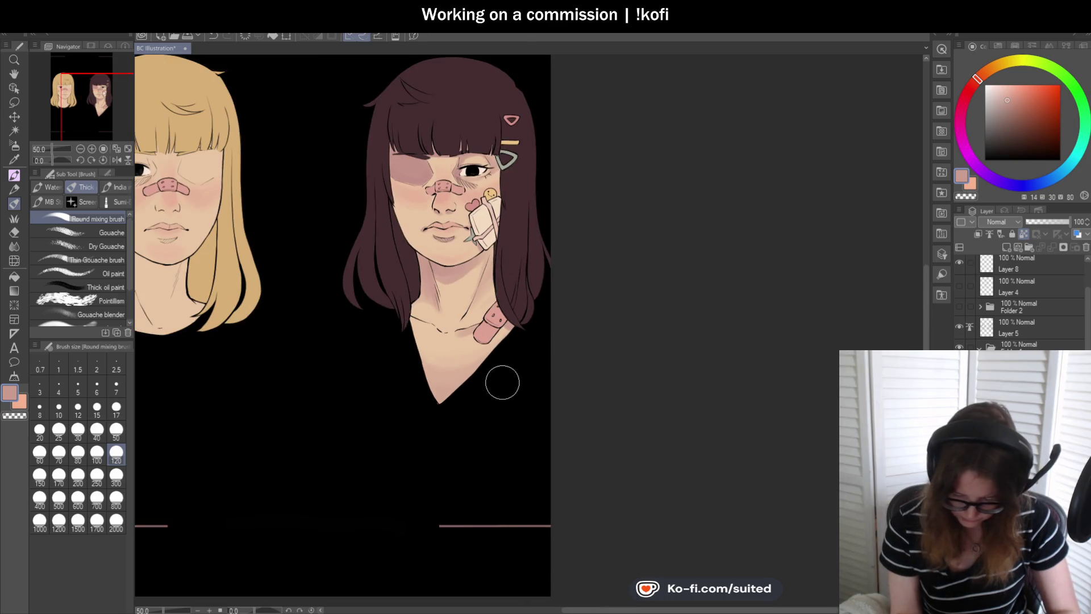
scroll(504, 380, up, 1)
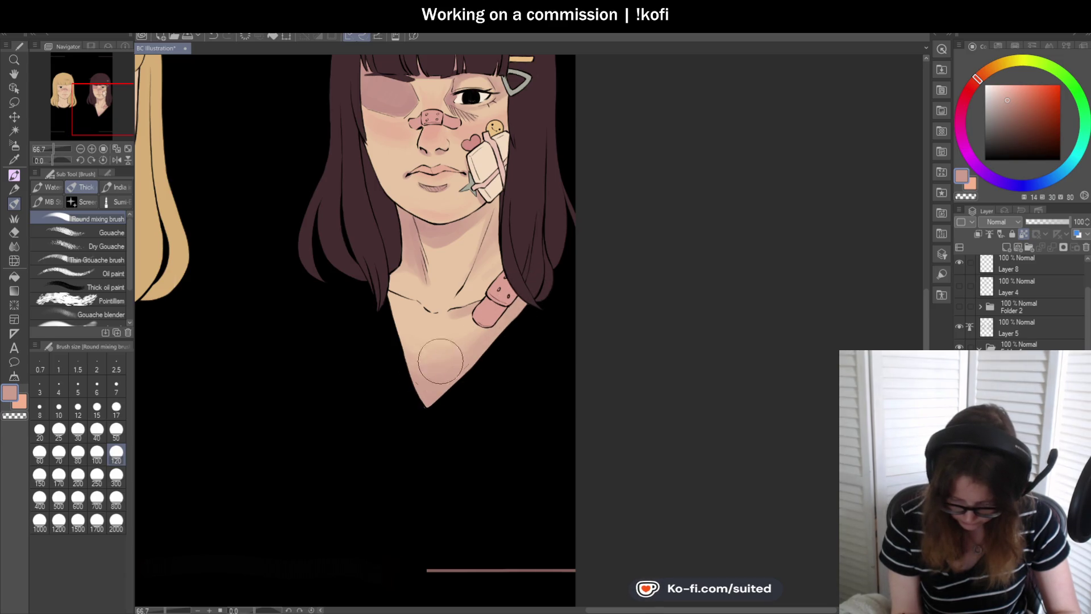
scroll(461, 433, up, 4)
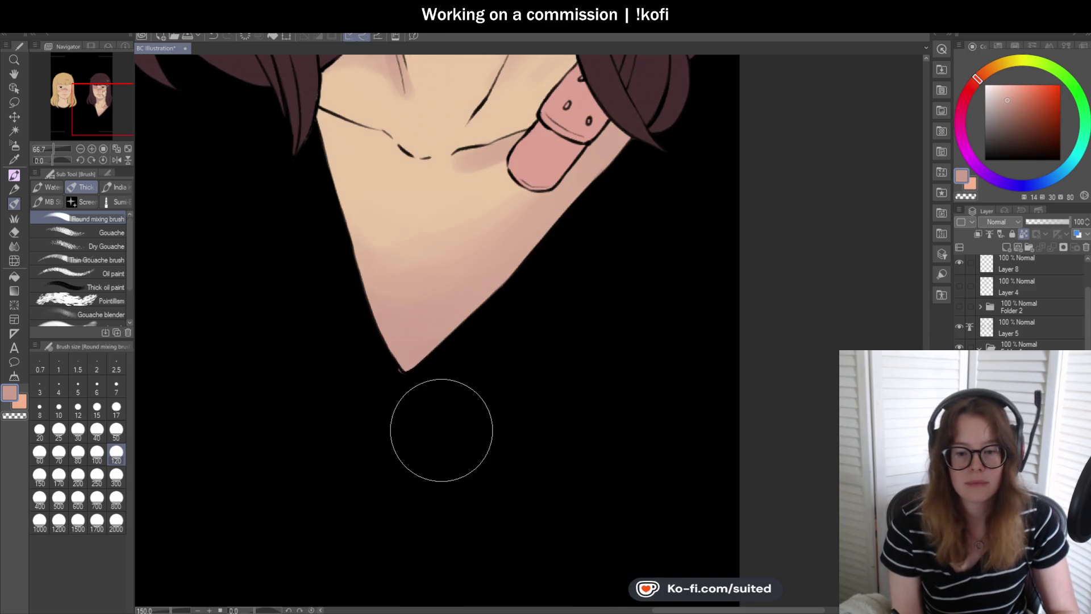
- Switch to the ちゅうペン pen and zoom to 400% on the chest's V tip, then back out
key(p)
scroll(420, 365, up, 3)
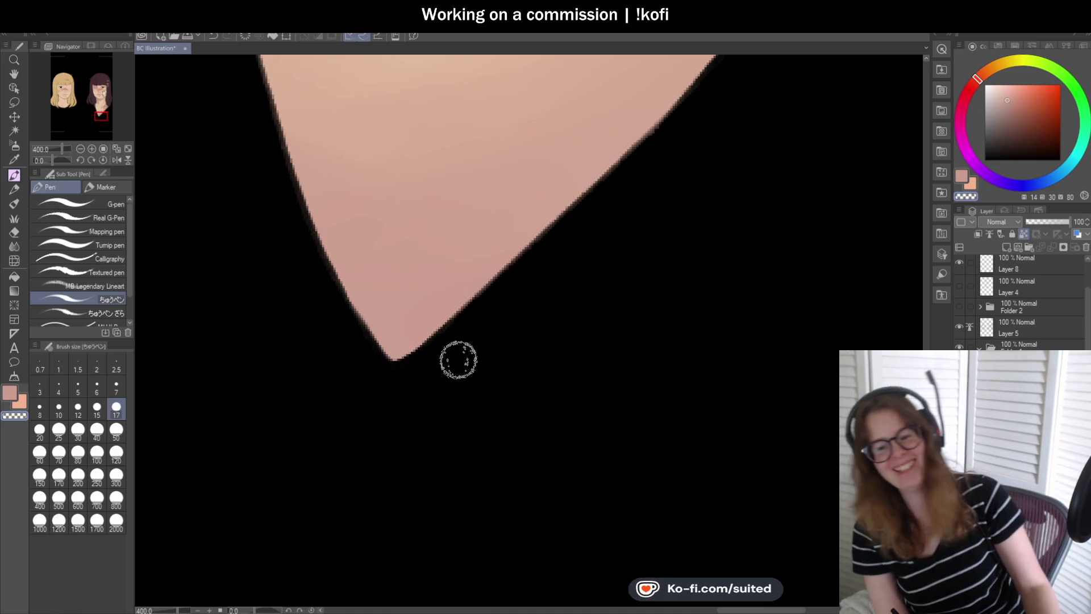
scroll(408, 435, down, 2)
scroll(409, 434, down, 5)
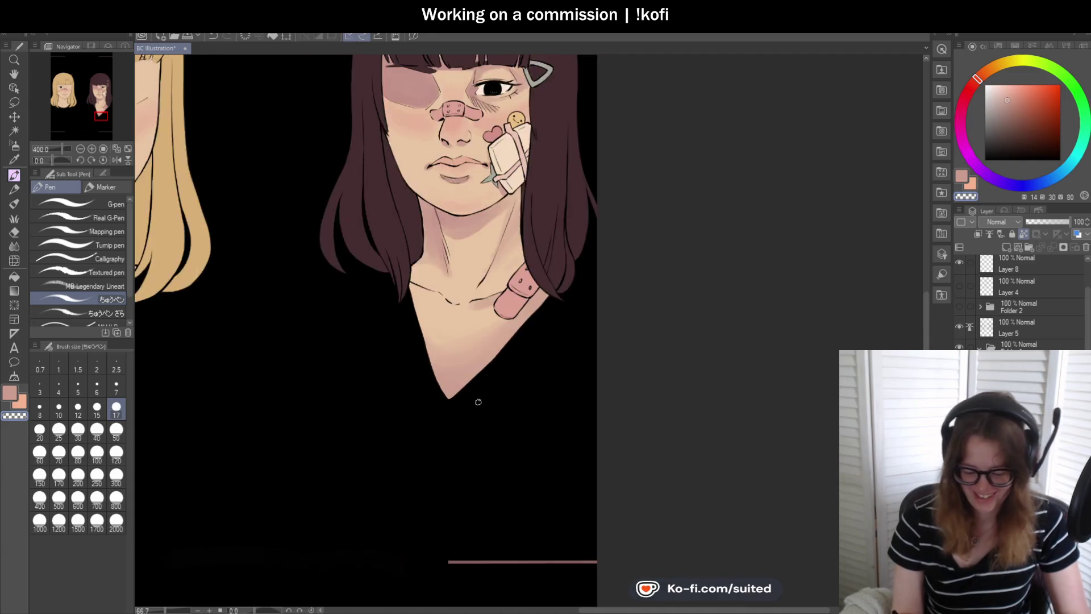
scroll(476, 268, up, 4)
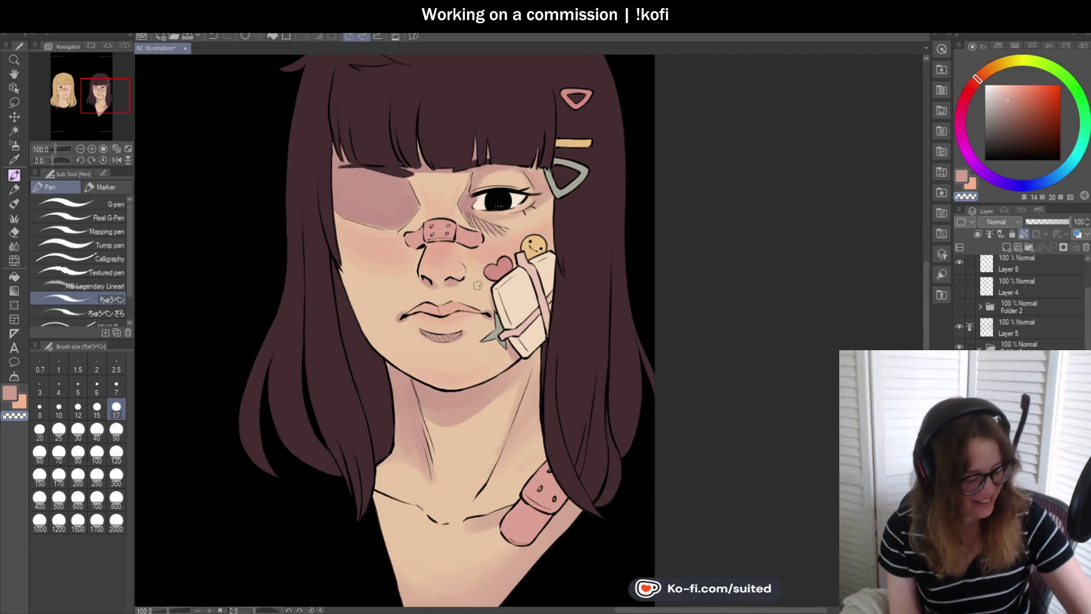
- Sample a skin colour from the face and return to the Round mixing brush, mirroring the canvas to check
key(i)
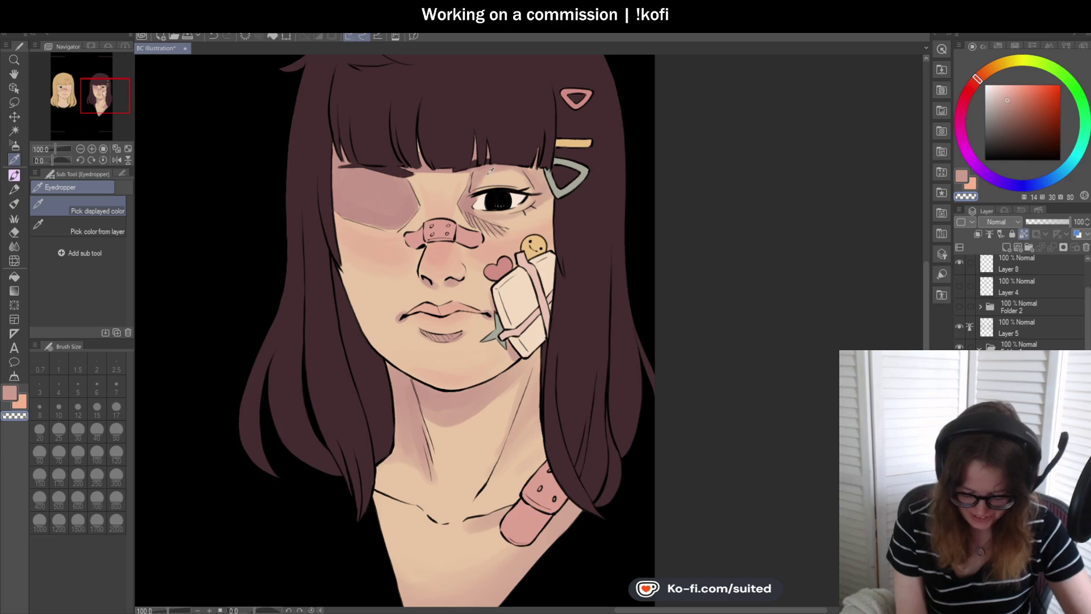
click(376, 184)
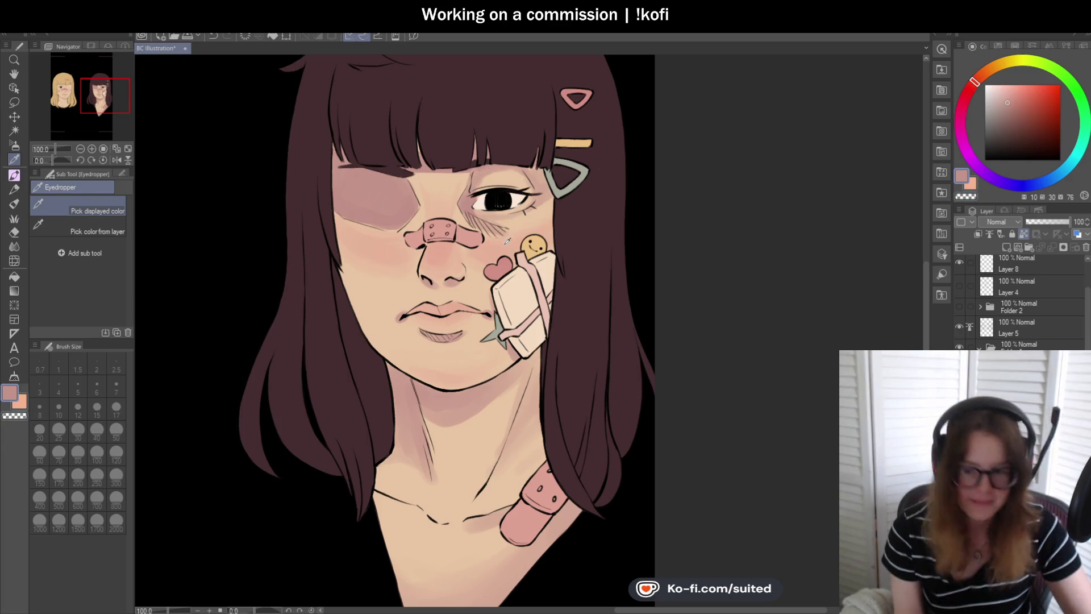
key(b)
scroll(534, 201, down, 2)
scroll(360, 227, up, 2)
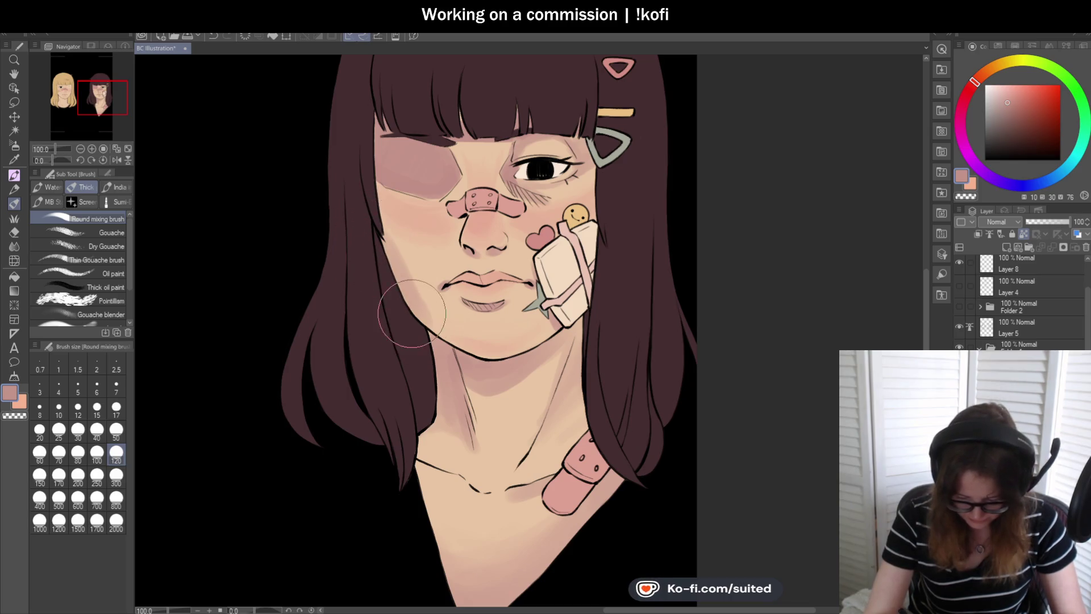
scroll(578, 317, down, 2)
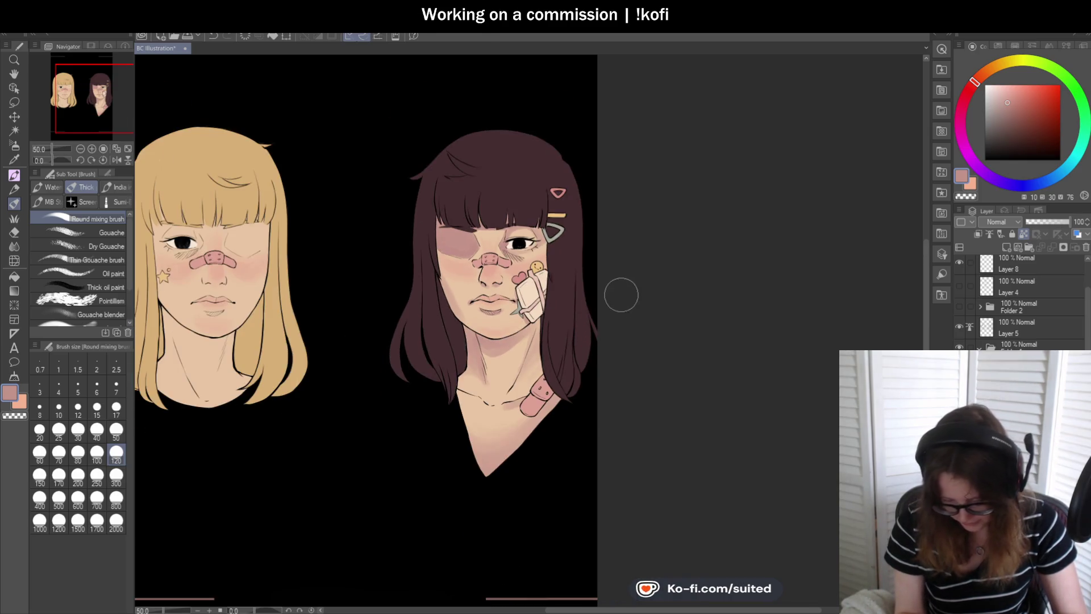
scroll(623, 292, up, 2)
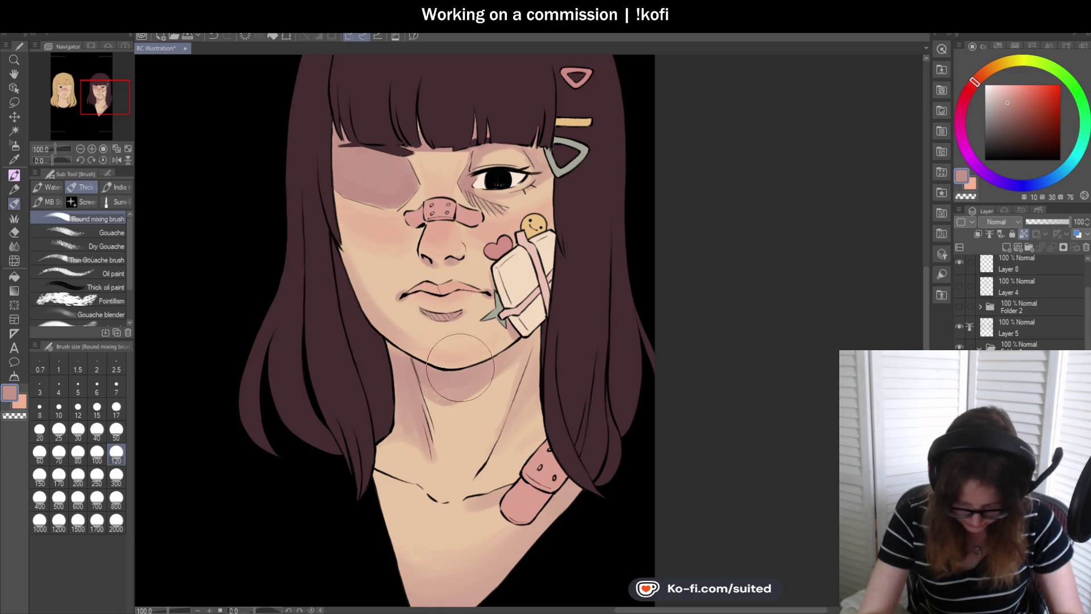
scroll(480, 321, down, 2)
click(115, 160)
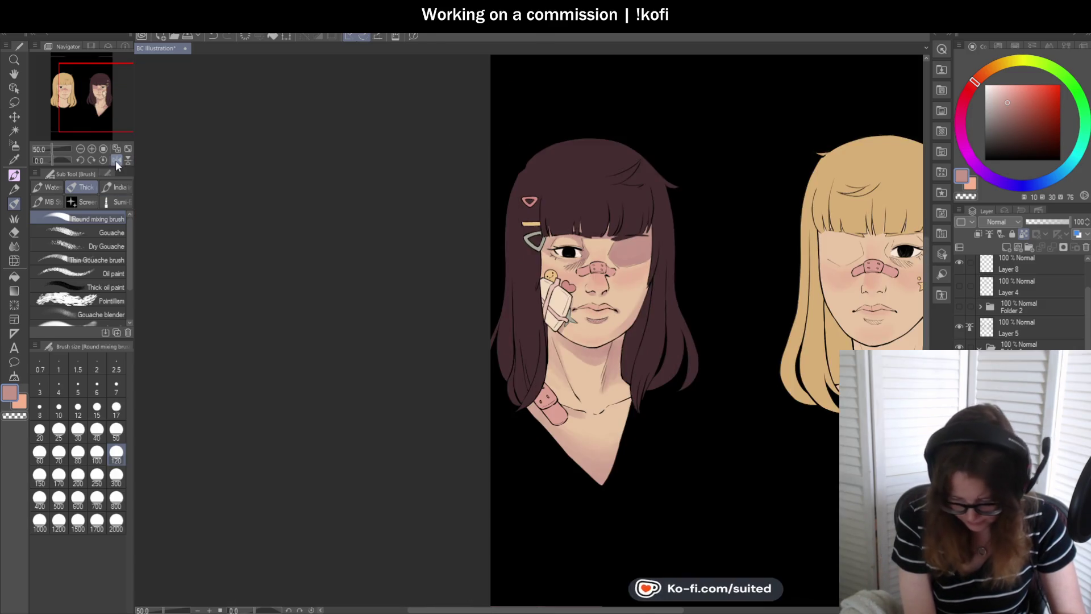
click(115, 160)
- Paint darker pink shading on the neck and the lower tip of the chest
scroll(597, 313, down, 2)
scroll(425, 336, up, 4)
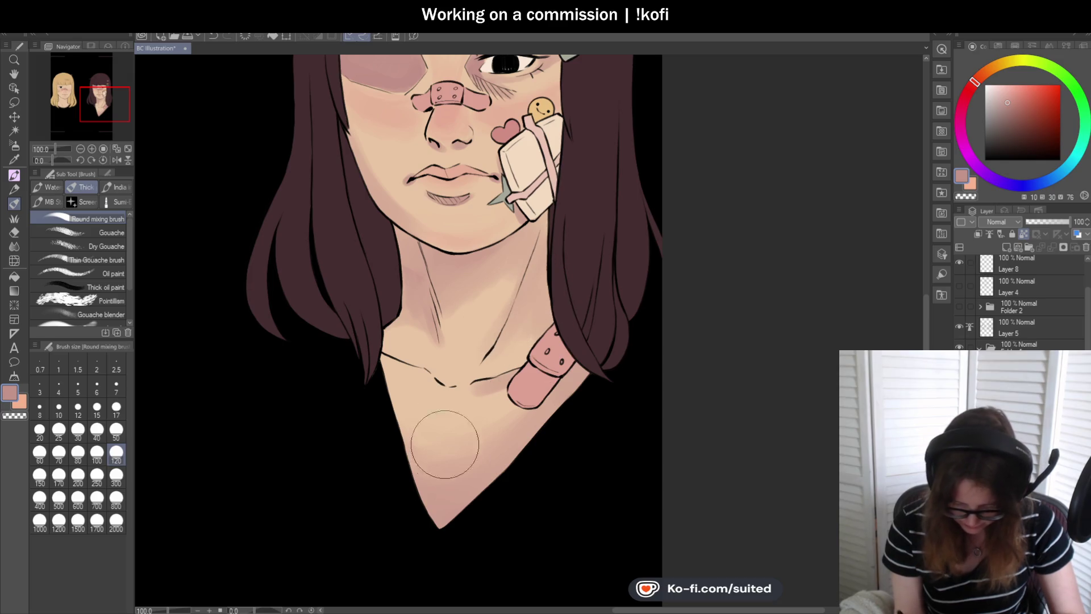
drag(438, 512, 472, 487)
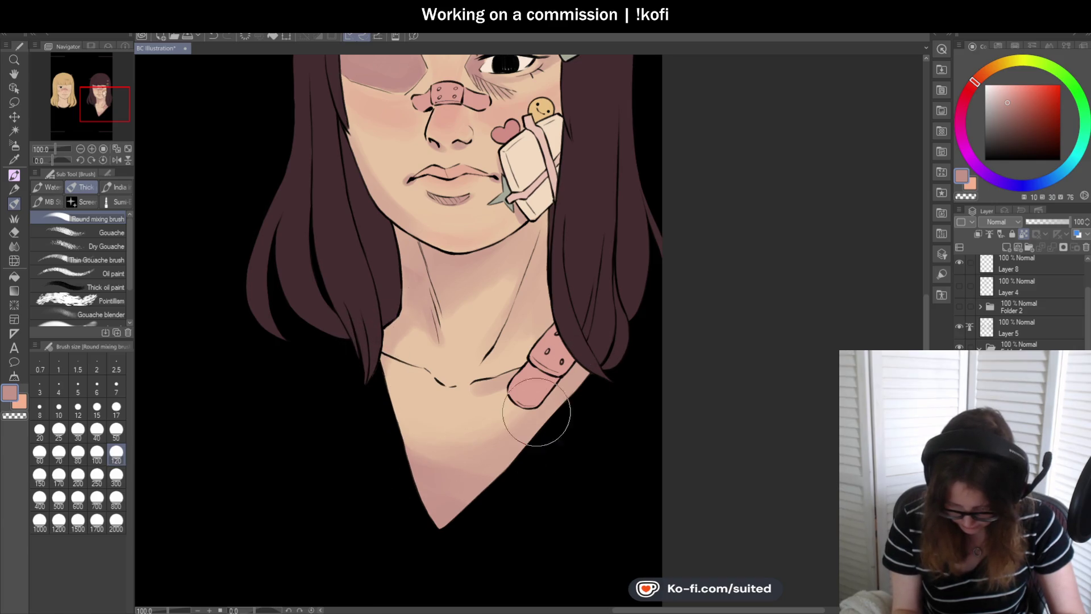
scroll(588, 308, down, 2)
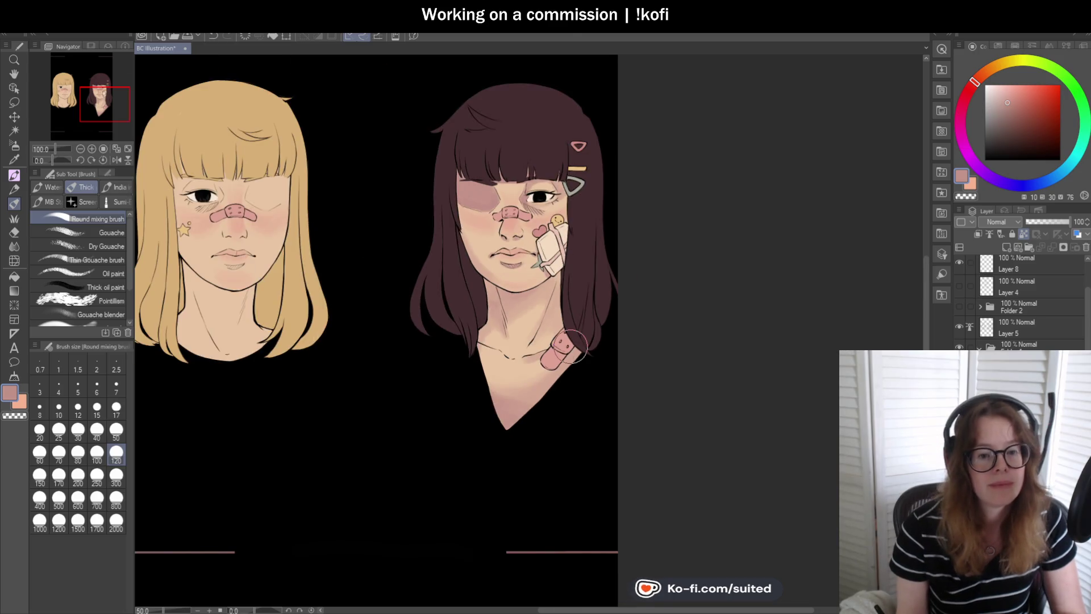
scroll(609, 256, up, 1)
scroll(558, 189, up, 1)
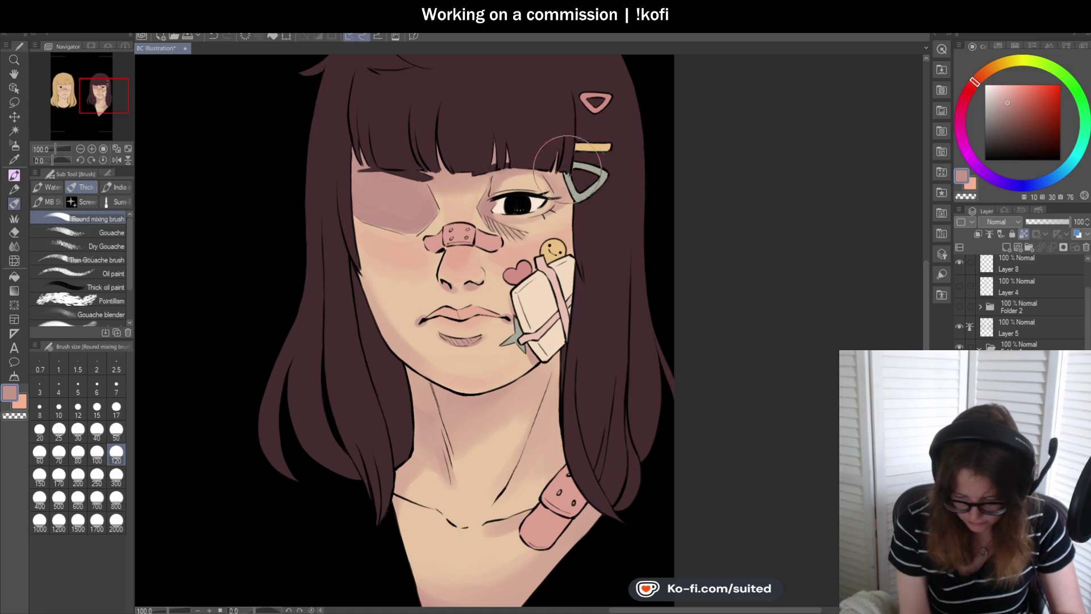
scroll(531, 218, down, 2)
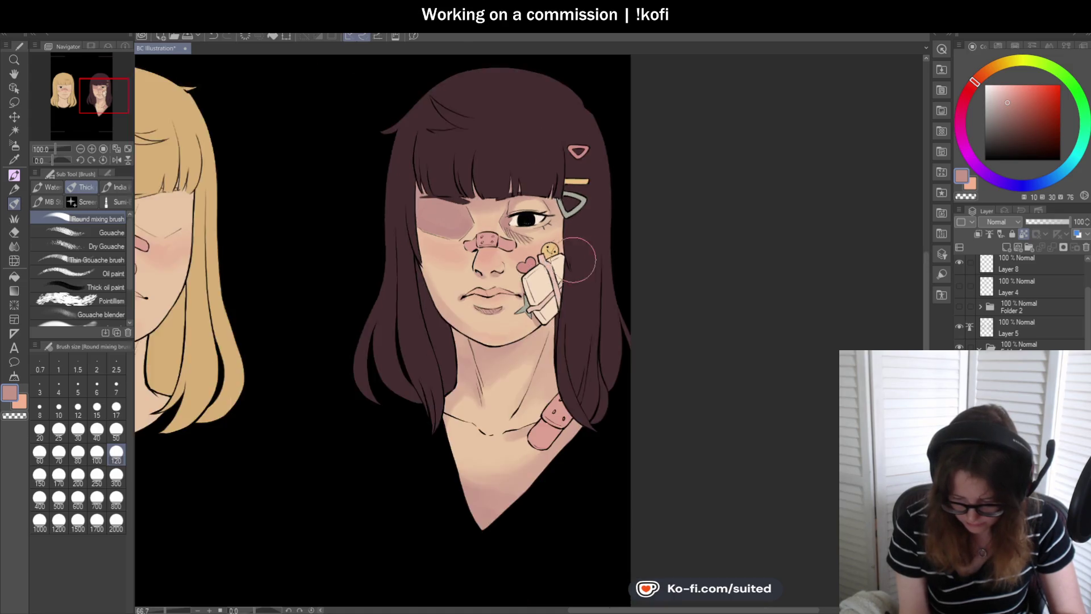
scroll(606, 233, up, 4)
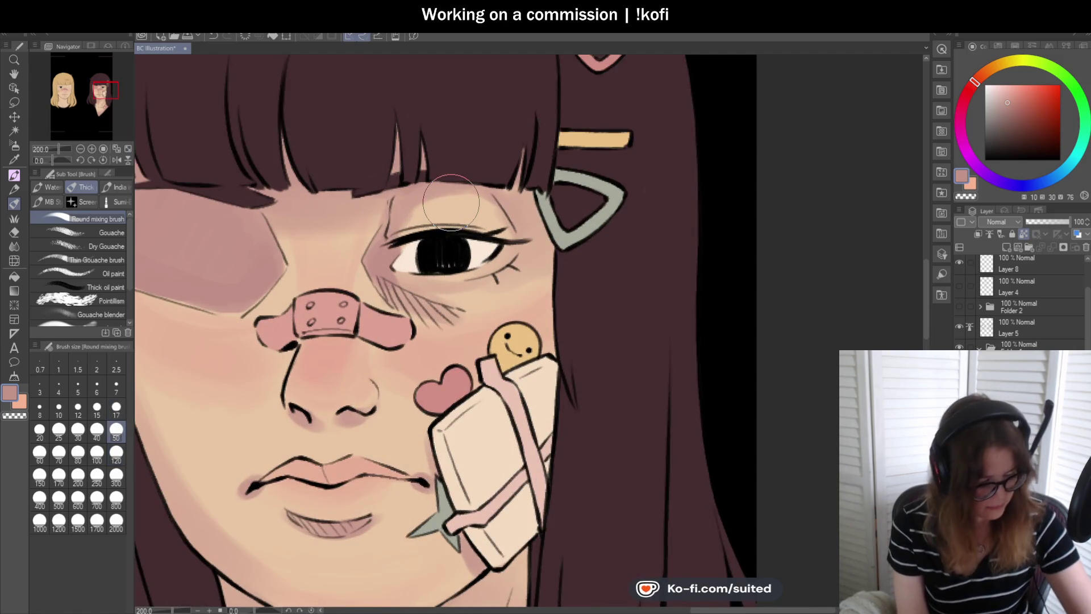
- Sample the light peach skin tone and blend it around the bruised eye
alt+click(451, 202)
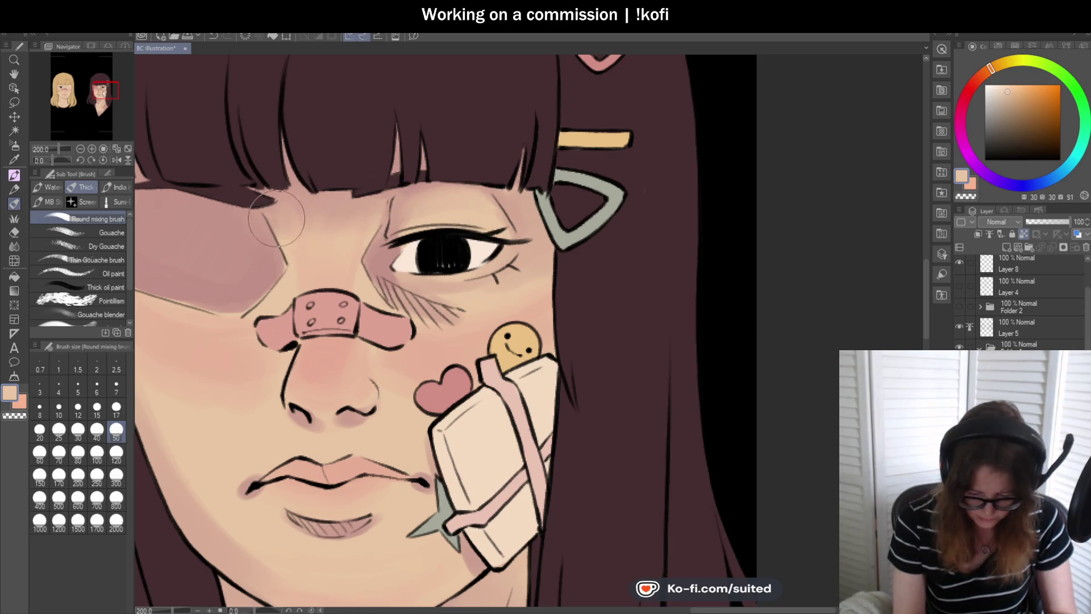
scroll(296, 228, down, 2)
scroll(341, 207, up, 1)
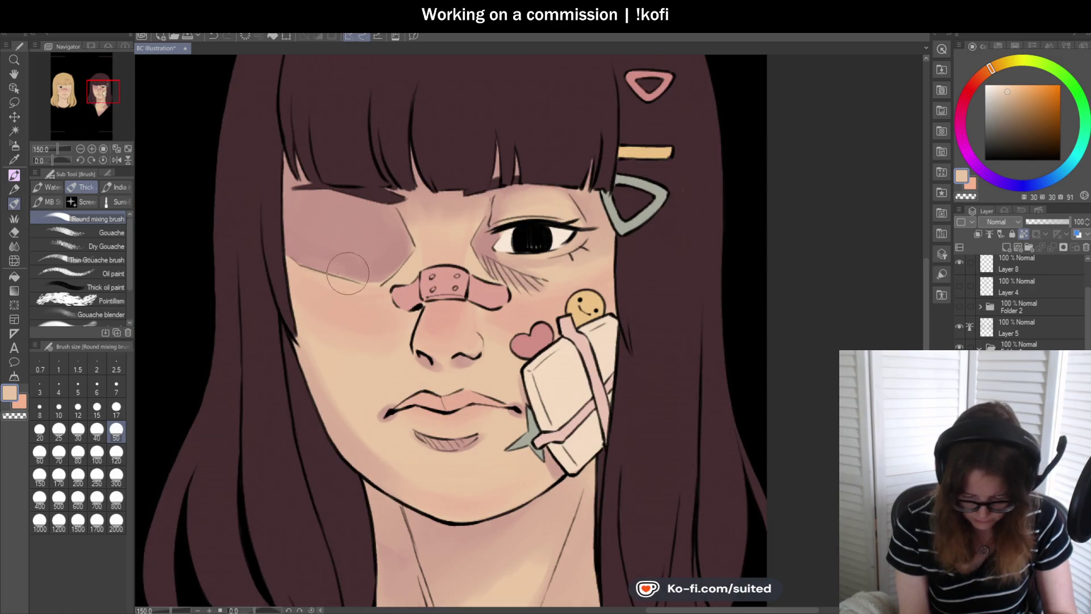
scroll(455, 264, down, 5)
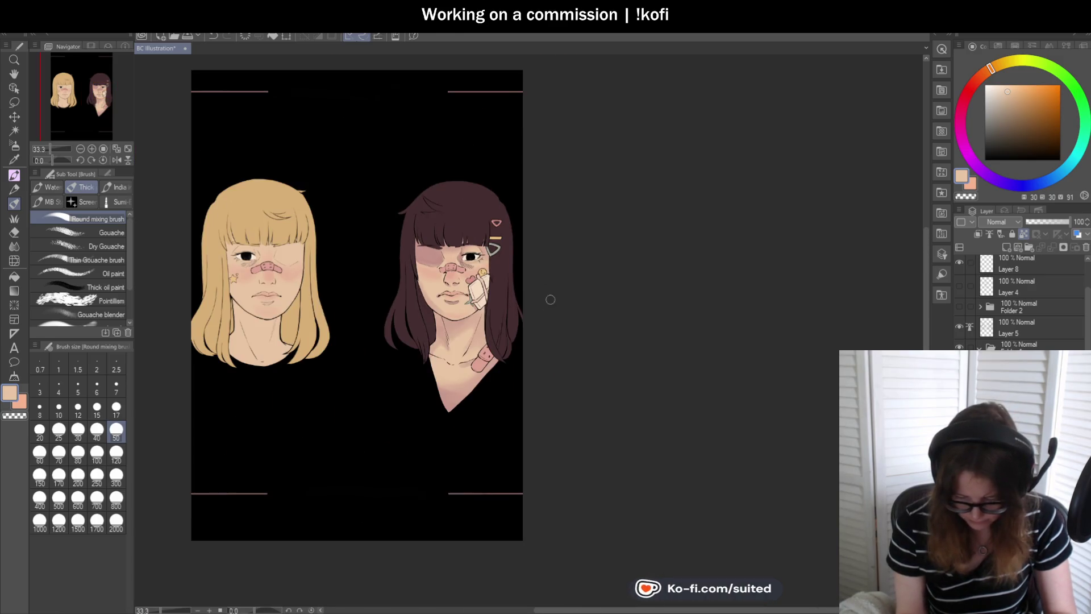
scroll(477, 393, up, 1)
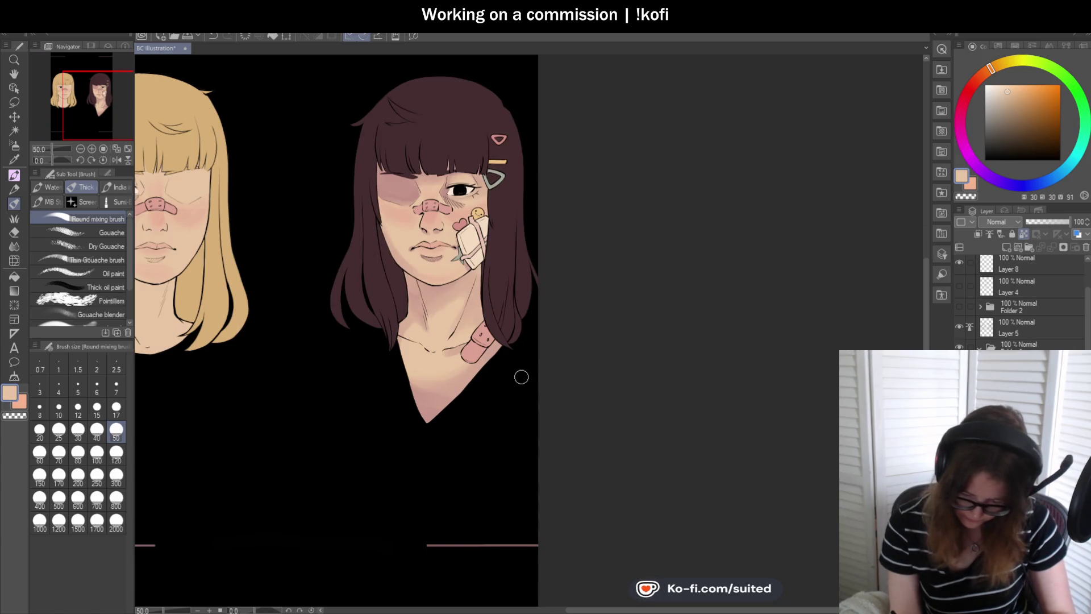
- Pick the dusty pink shading colour from the Color Set palette, then restore the colour wheel
click(994, 45)
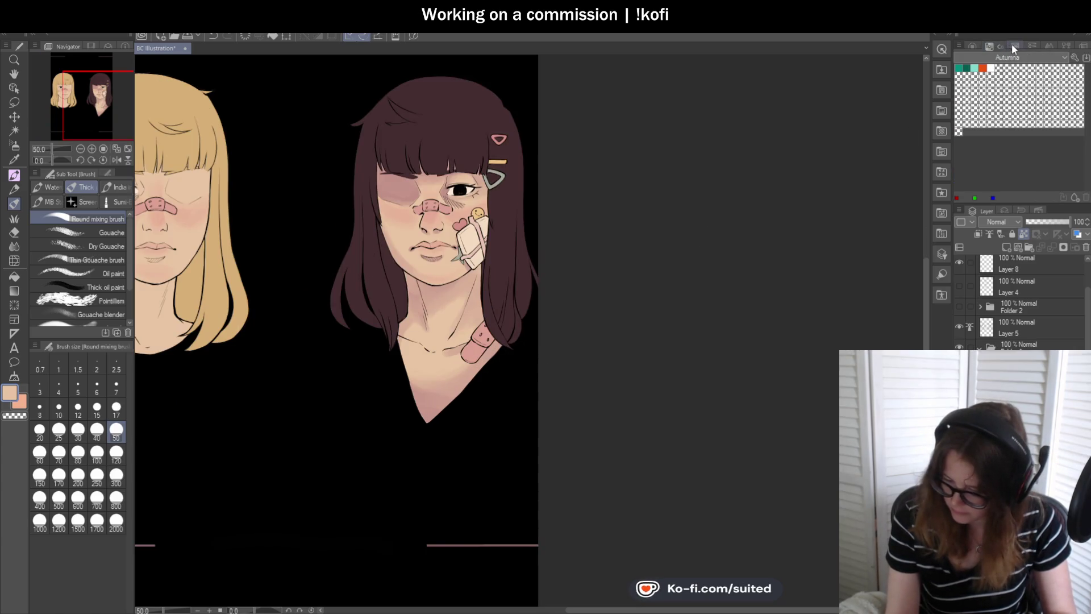
click(1012, 44)
click(966, 56)
click(972, 46)
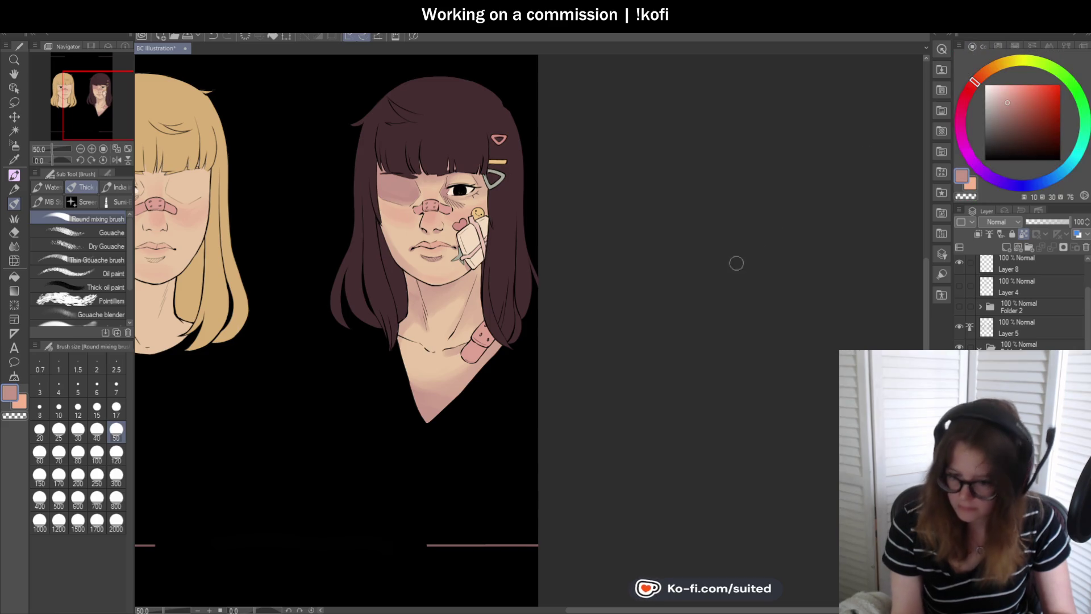
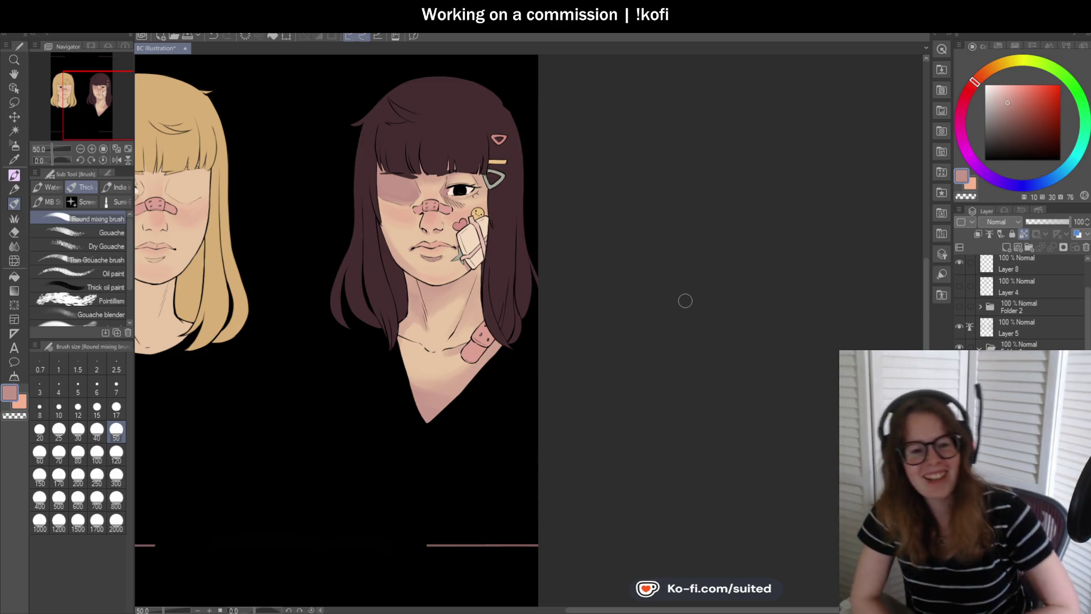
- Paint a pink shadow under the blonde girl's bangs
scroll(486, 165, up, 4)
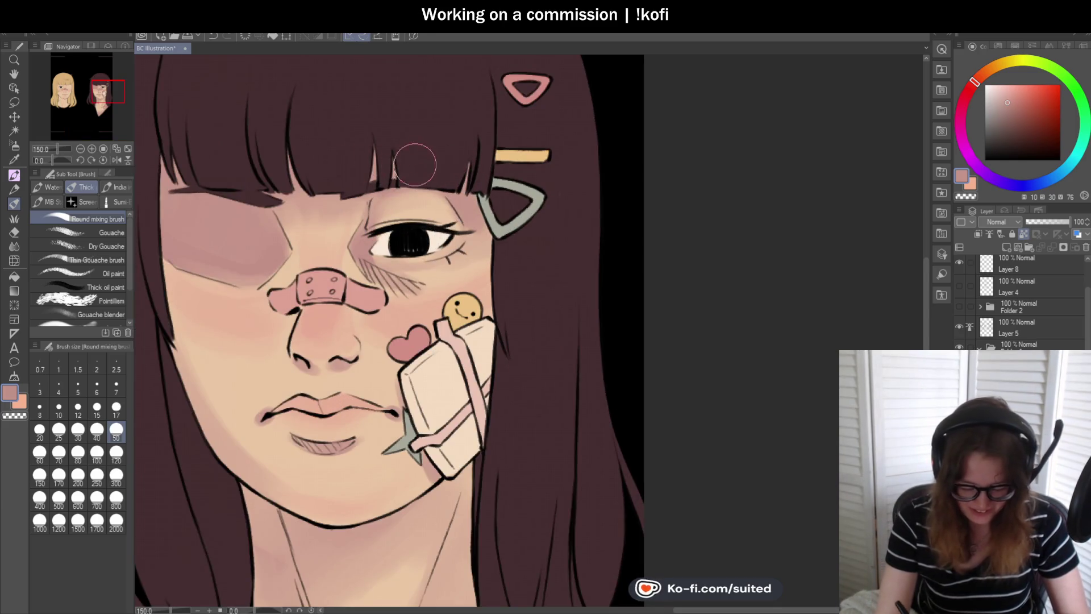
scroll(609, 308, down, 3)
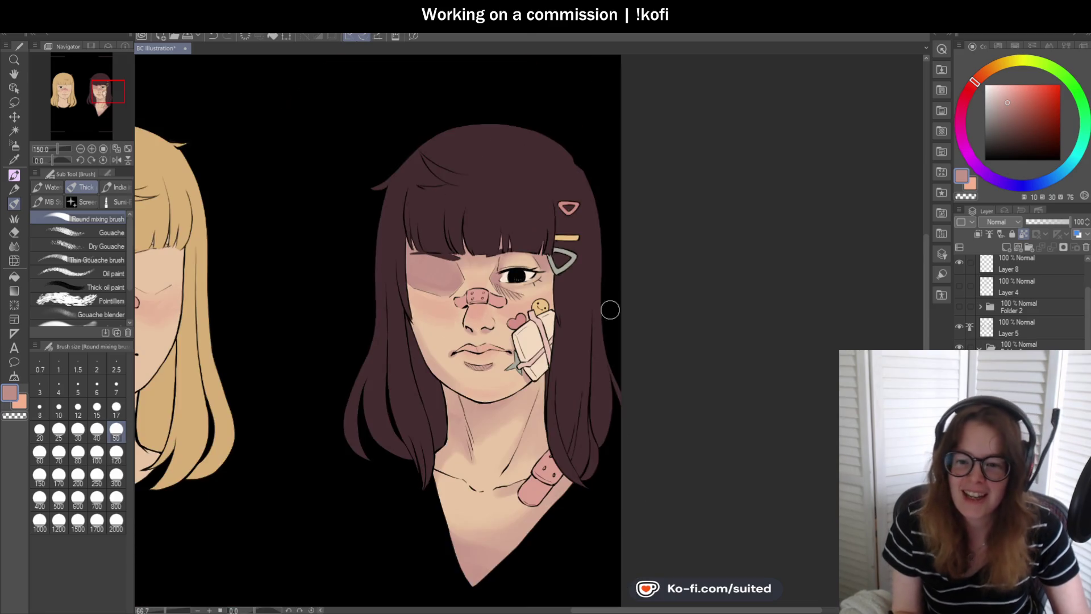
scroll(564, 309, up, 2)
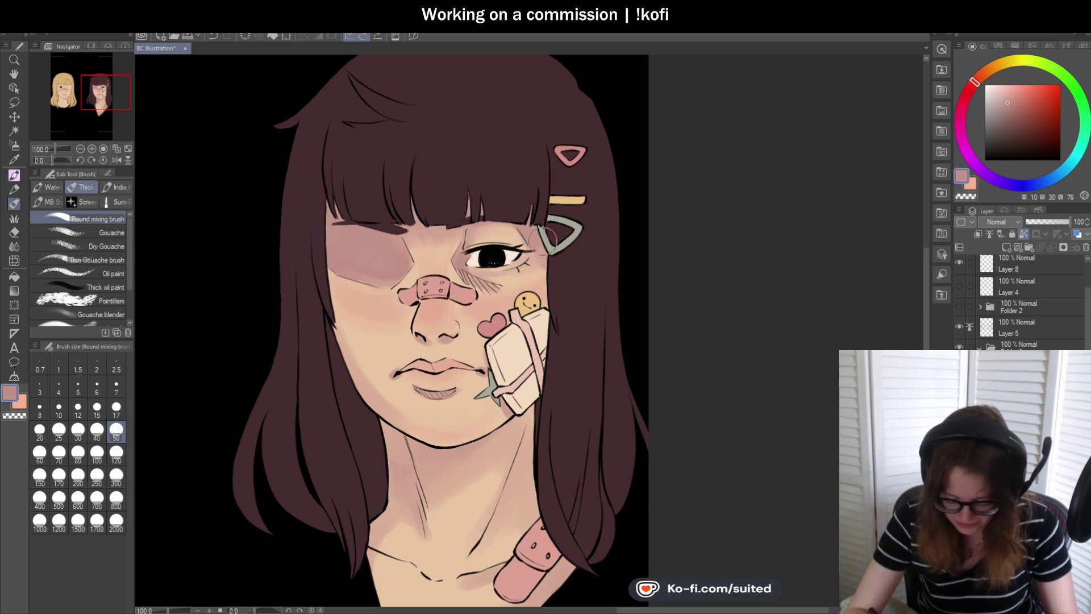
scroll(405, 208, up, 1)
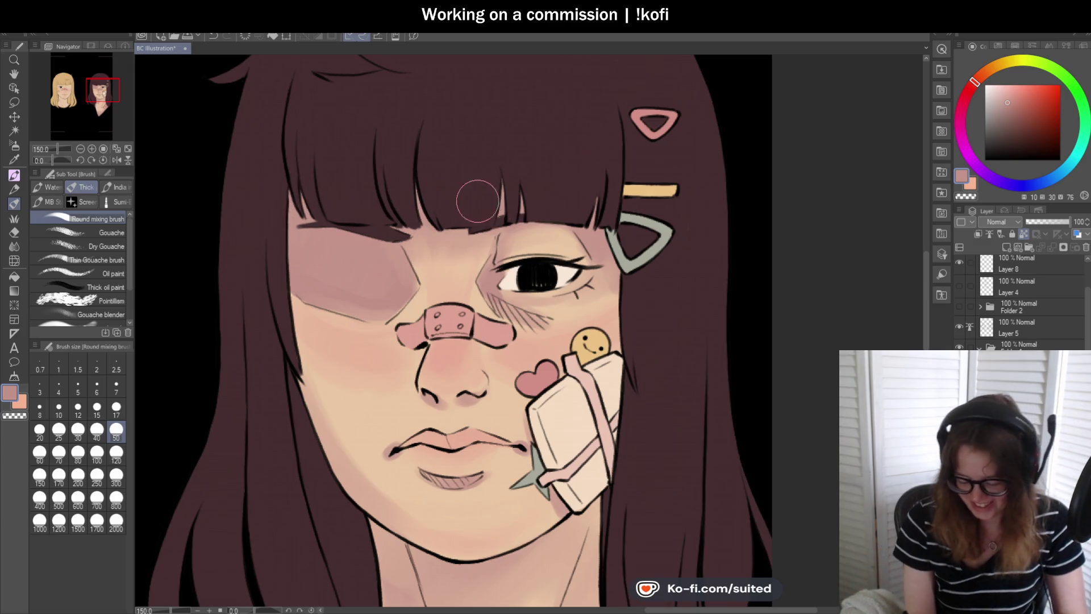
scroll(533, 202, down, 3)
scroll(512, 253, up, 4)
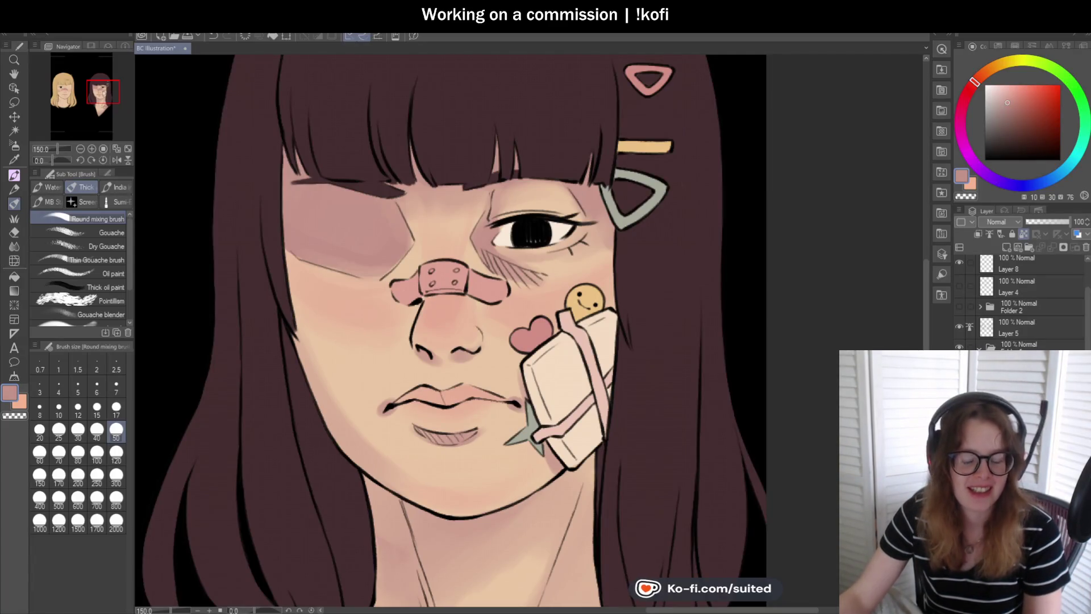
scroll(481, 340, down, 5)
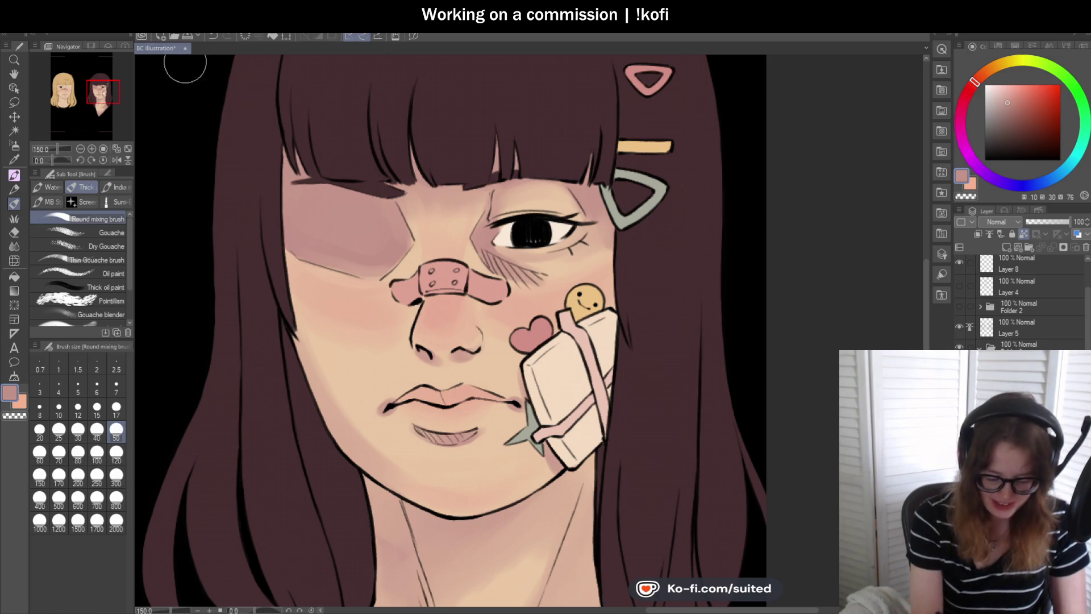
scroll(481, 339, up, 2)
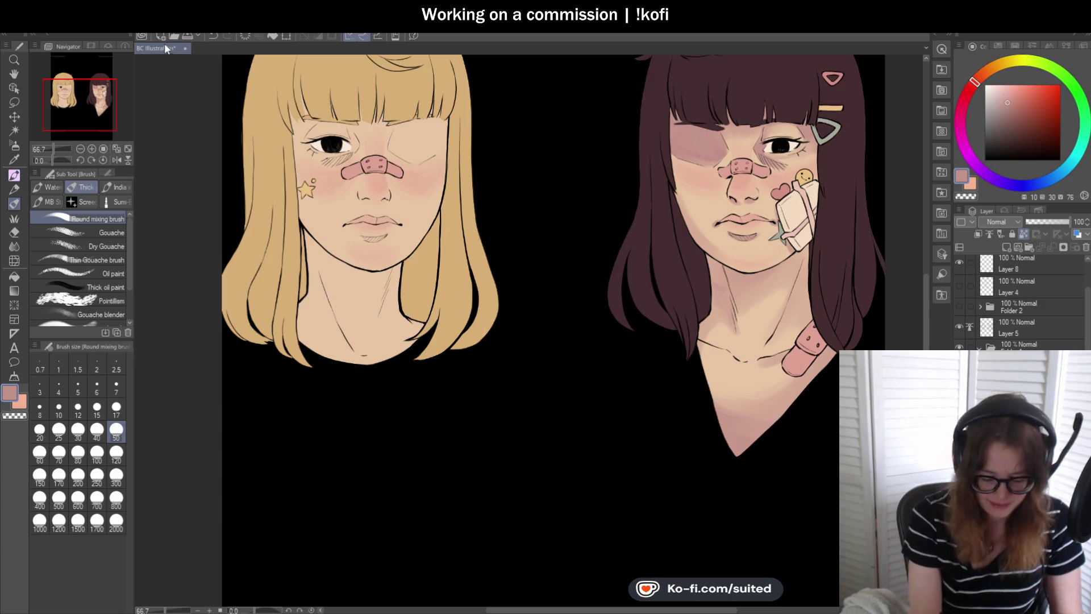
scroll(279, 227, down, 1)
scroll(289, 149, up, 2)
mouse_move(376, 132)
mouse_down()
mouse_move(517, 142)
mouse_move(279, 147)
mouse_up()
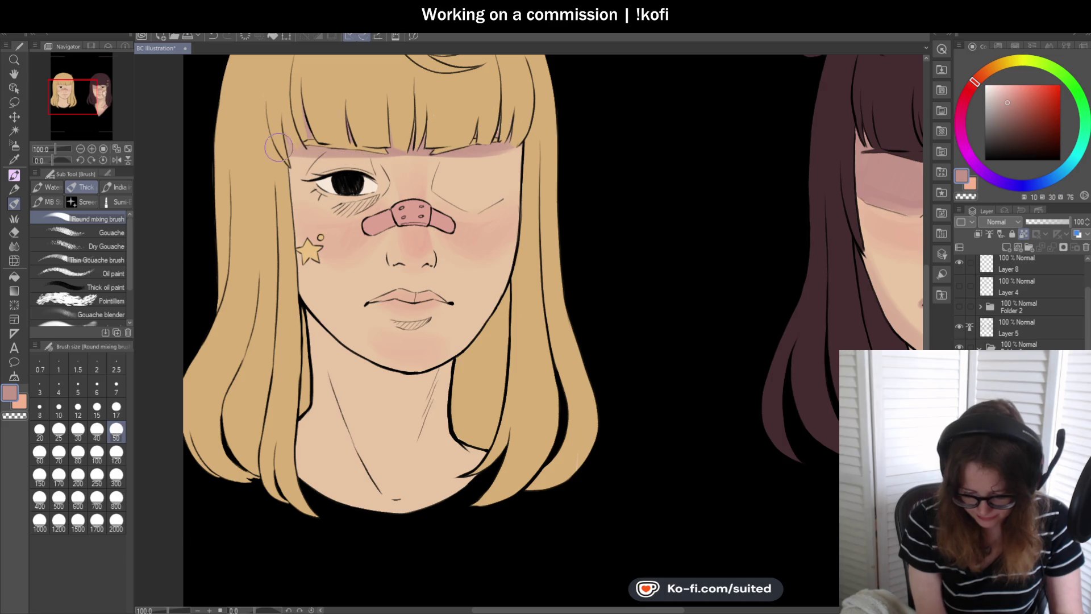
scroll(347, 187, up, 1)
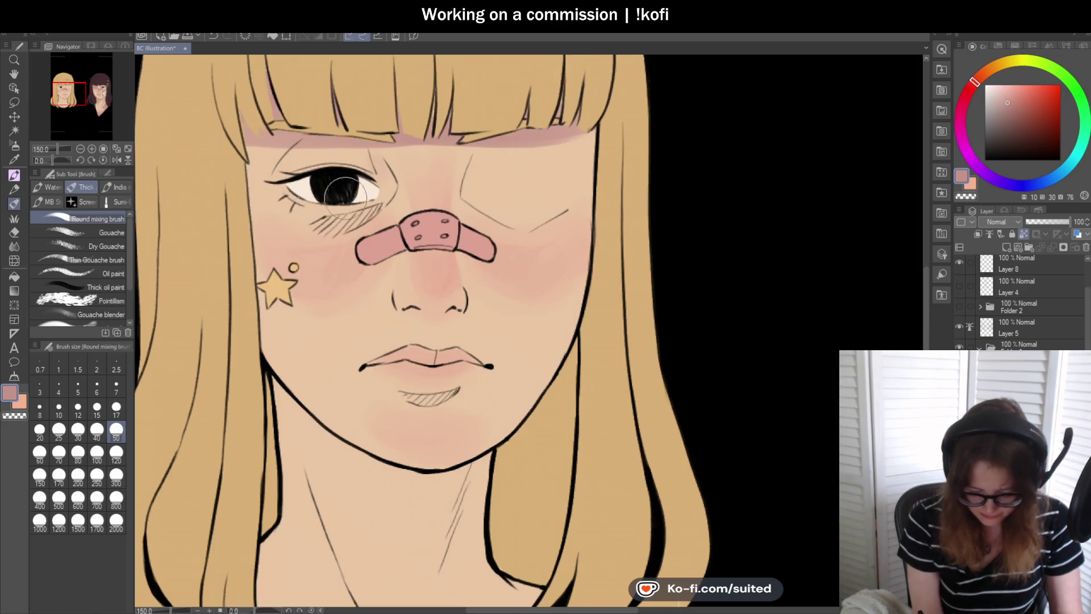
- Drop the brush to size 25 and blend pink blush over cheeks, nose and chin
click(58, 430)
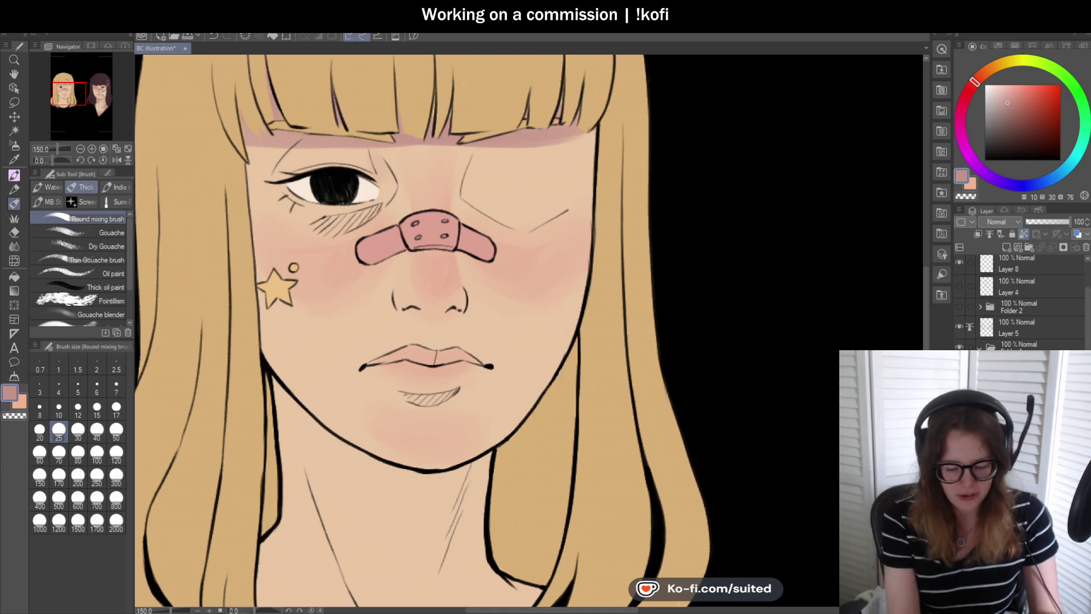
scroll(536, 382, down, 5)
scroll(523, 231, up, 5)
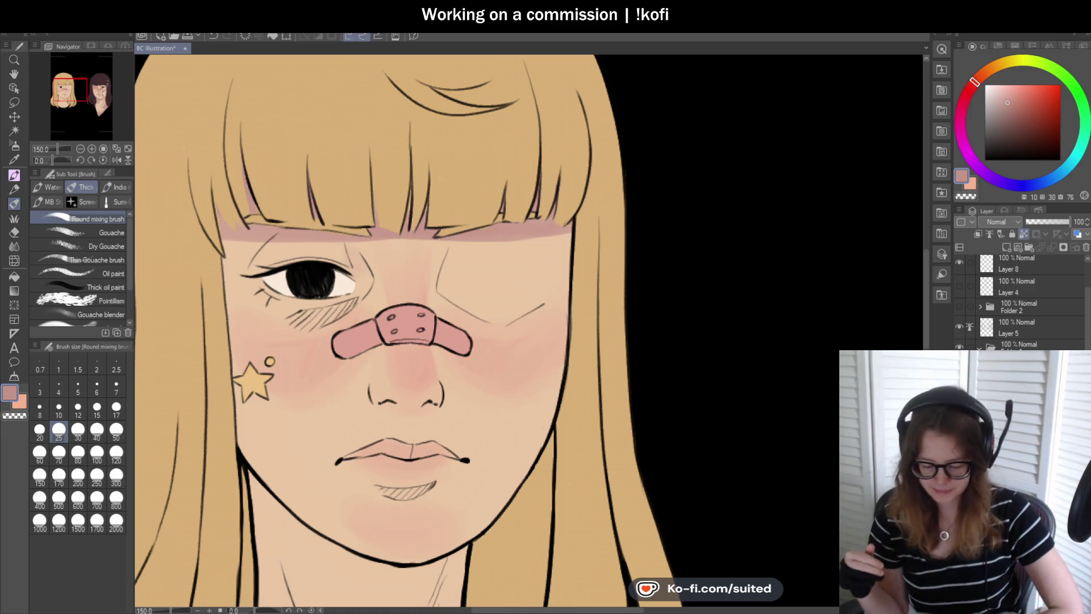
- Darken the under-eye hatching and brush pinkish bruise shading around the eye corner and temple
scroll(353, 292, up, 1)
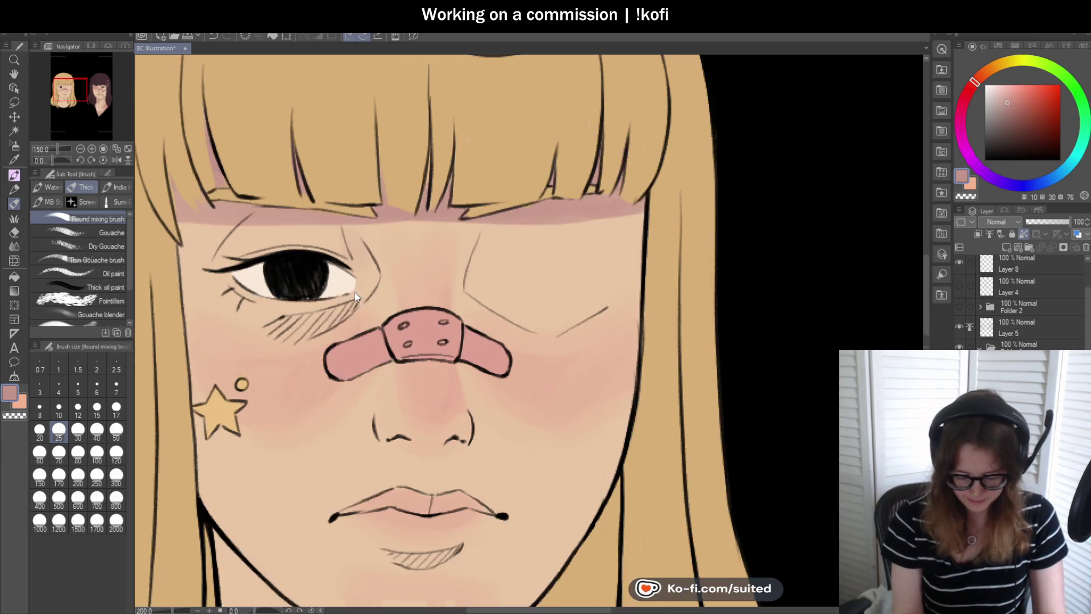
mouse_move(341, 303)
mouse_down()
mouse_move(296, 327)
mouse_move(342, 306)
mouse_move(361, 253)
mouse_move(348, 235)
mouse_move(367, 267)
mouse_move(348, 237)
mouse_up()
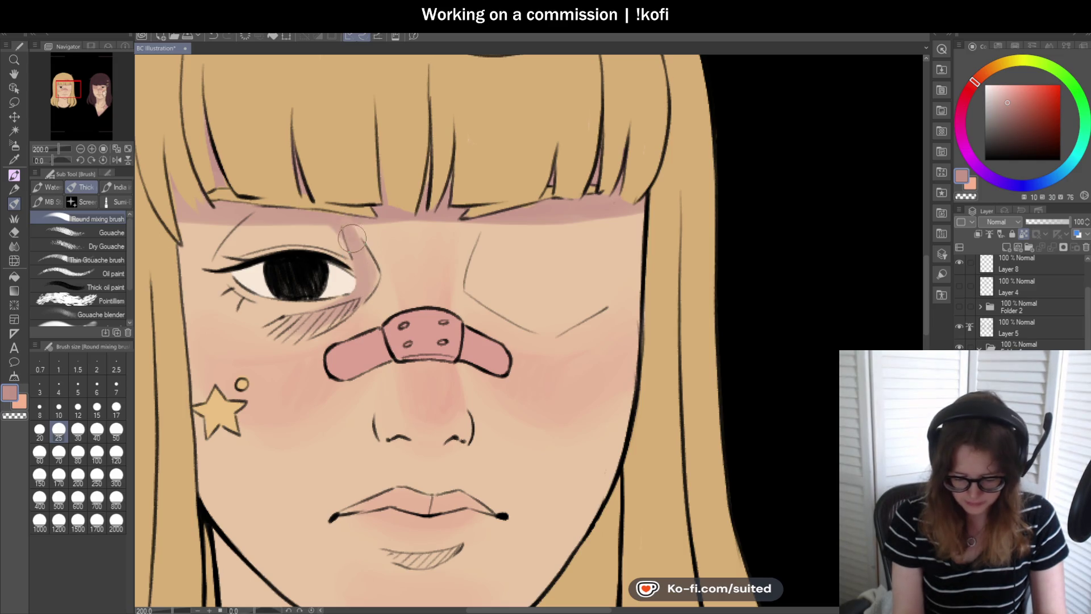
mouse_move(228, 222)
mouse_down()
mouse_move(205, 258)
mouse_move(205, 225)
mouse_move(188, 264)
mouse_move(205, 238)
mouse_move(196, 273)
mouse_move(247, 304)
mouse_move(194, 220)
mouse_move(210, 256)
mouse_move(241, 218)
mouse_move(222, 265)
mouse_move(262, 225)
mouse_move(265, 247)
mouse_move(264, 216)
mouse_up()
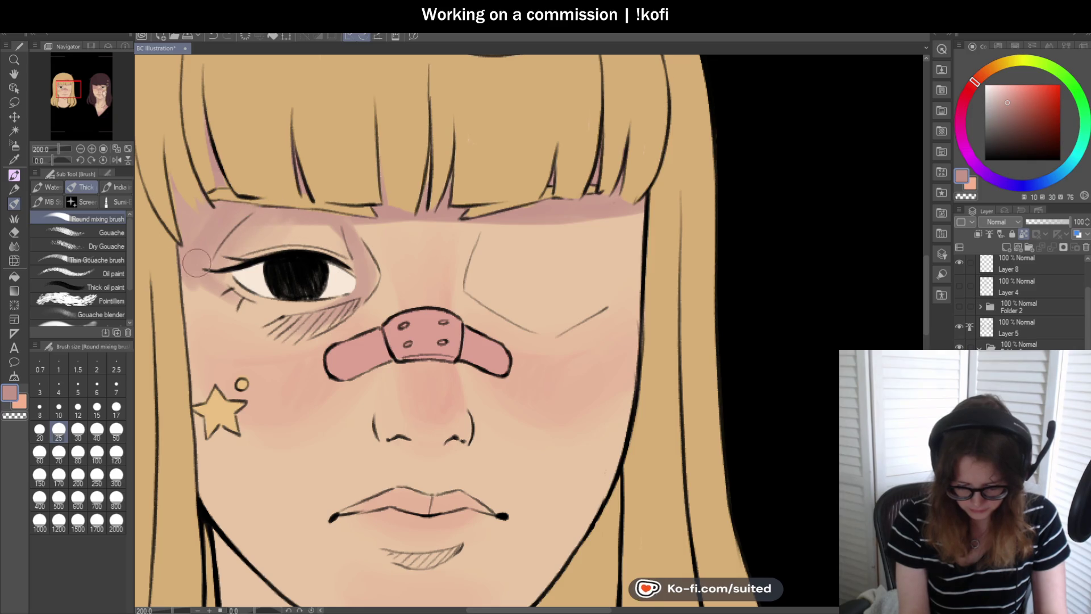
scroll(442, 243, down, 3)
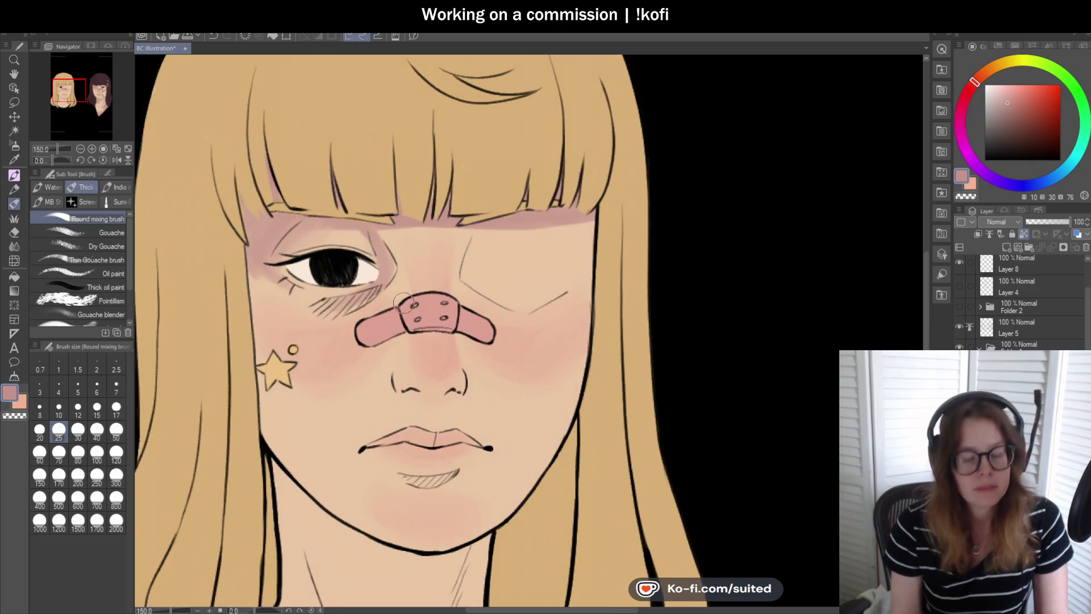
scroll(437, 238, up, 3)
mouse_move(367, 223)
mouse_down()
mouse_move(366, 287)
mouse_move(315, 302)
mouse_move(359, 296)
mouse_move(296, 327)
mouse_move(287, 310)
mouse_move(244, 307)
mouse_move(271, 308)
mouse_up()
- Deepen the purple shadow under the bangs and add a pink stroke beside the nose
scroll(271, 307, down, 5)
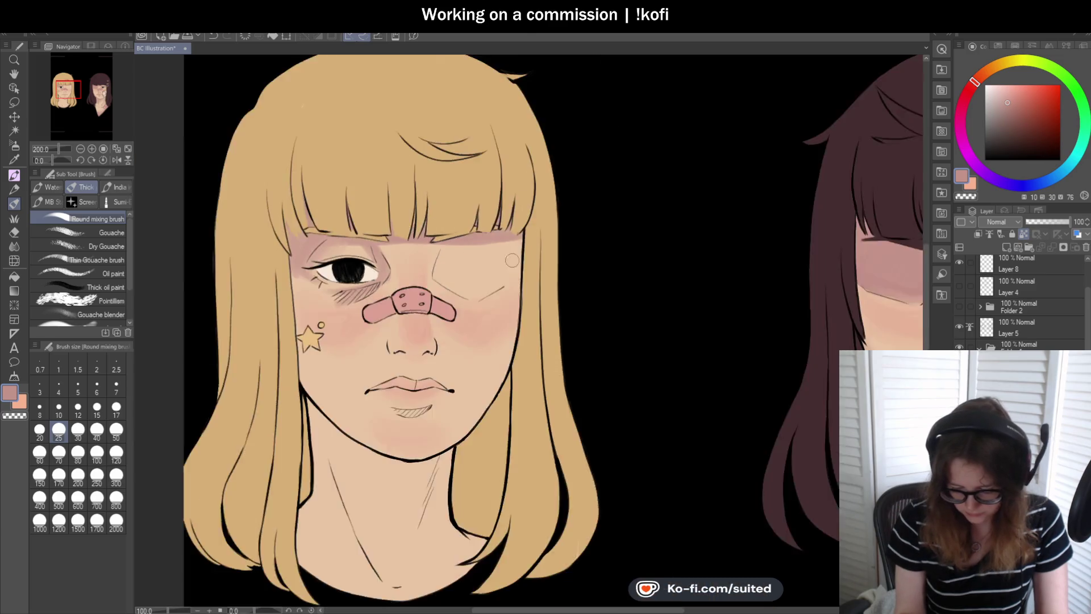
scroll(467, 319, up, 1)
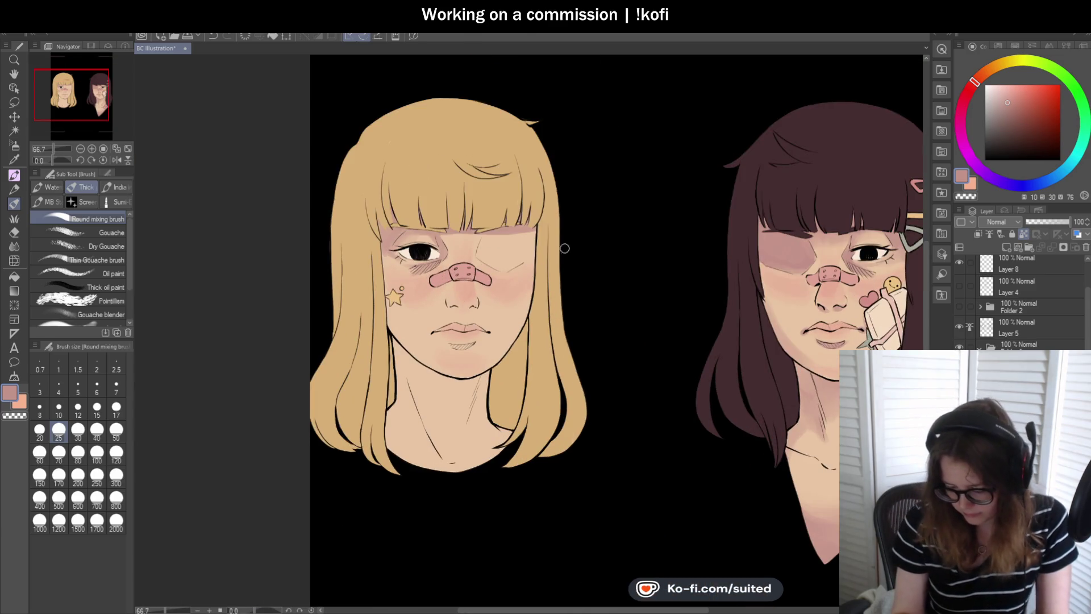
scroll(558, 254, up, 5)
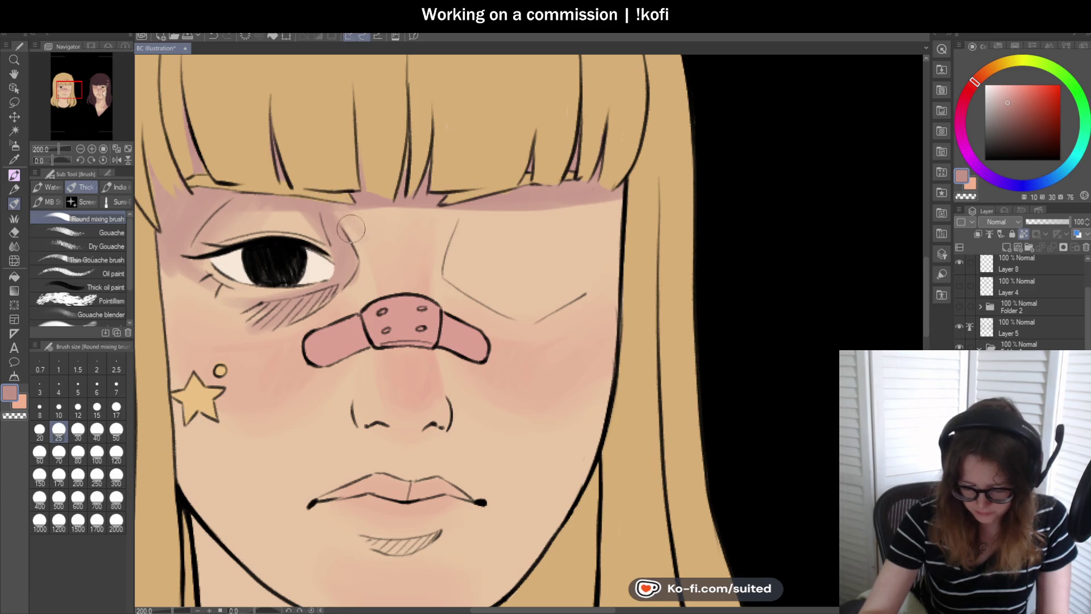
mouse_move(467, 199)
mouse_down()
mouse_move(438, 231)
mouse_move(332, 207)
mouse_move(356, 274)
mouse_move(389, 193)
mouse_move(436, 241)
mouse_up()
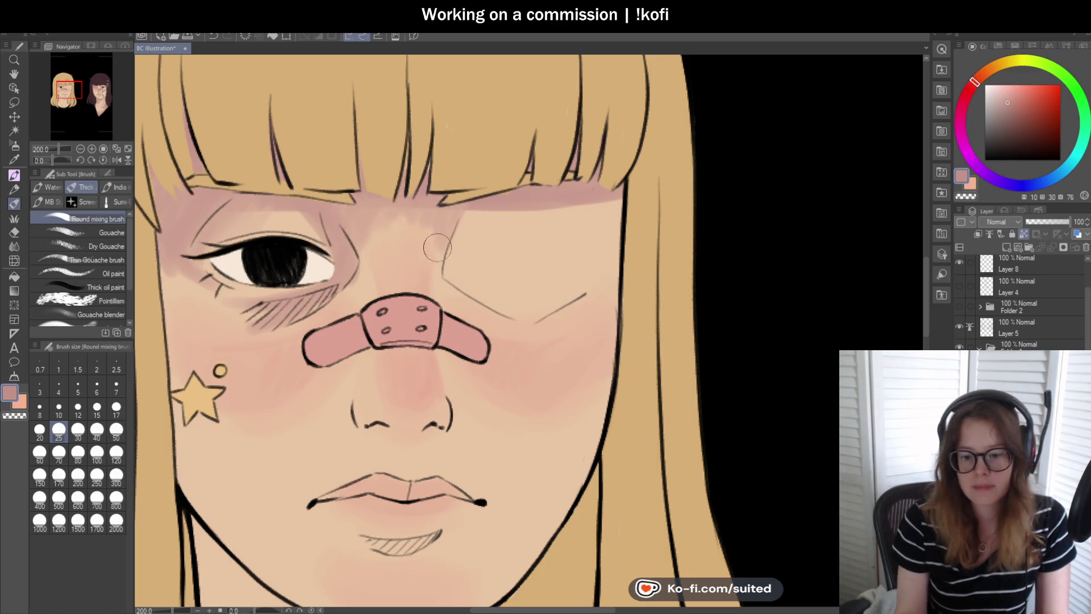
scroll(436, 241, down, 3)
scroll(464, 249, up, 3)
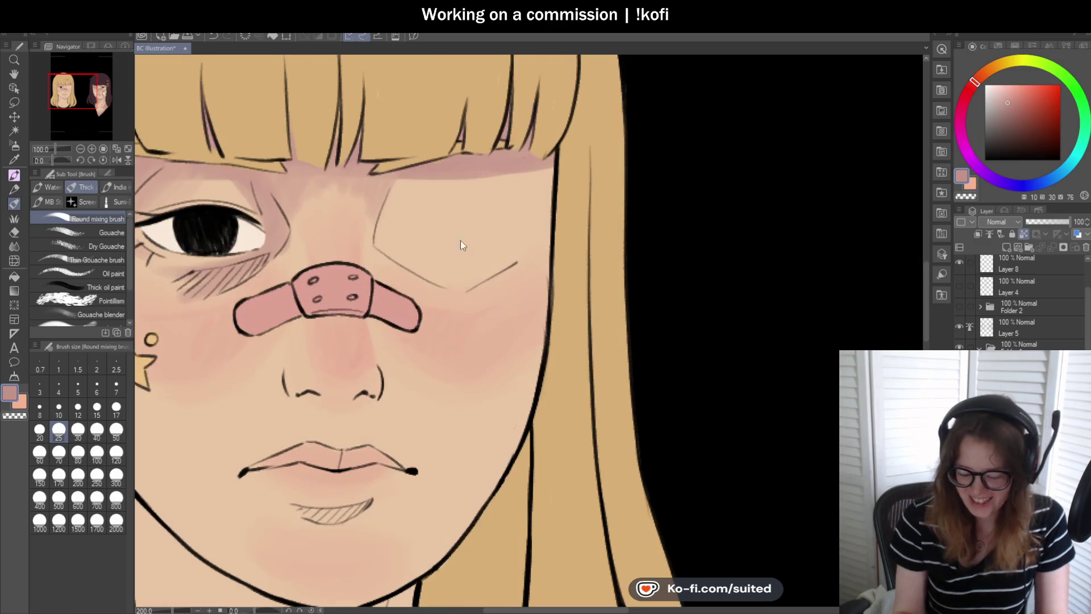
drag(405, 173, 388, 244)
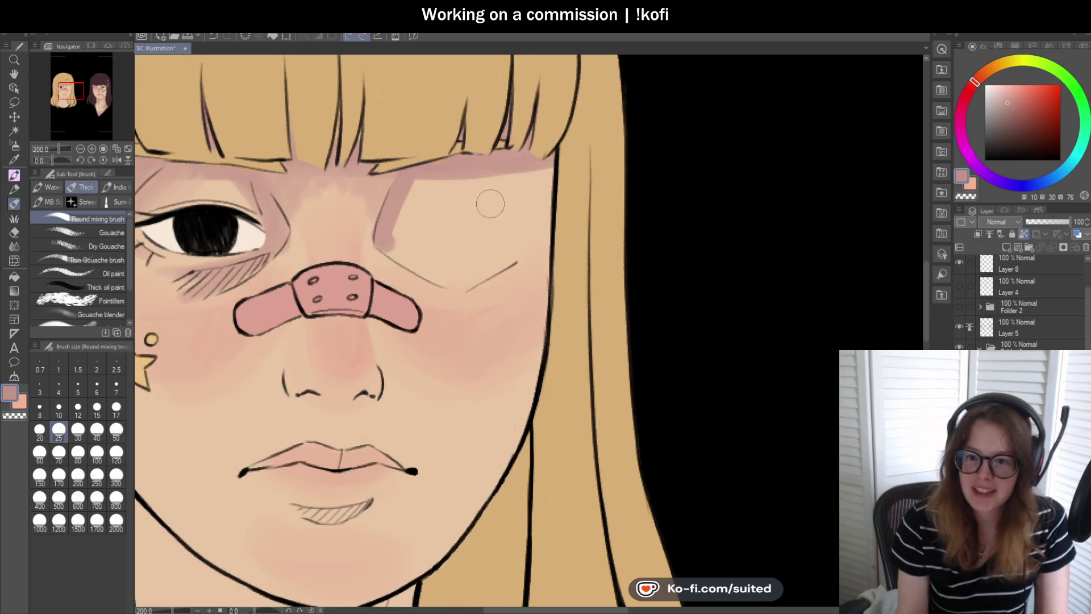
- Undo the stray nose stroke and paint a mauve bruise over the closed eye to the nose bridge
key(ctrl+z)
mouse_move(546, 236)
mouse_down()
mouse_move(514, 264)
mouse_move(440, 284)
mouse_move(387, 241)
mouse_move(412, 170)
mouse_move(435, 239)
mouse_move(489, 170)
mouse_move(473, 266)
mouse_move(531, 236)
mouse_move(437, 252)
mouse_up()
drag(379, 208, 330, 179)
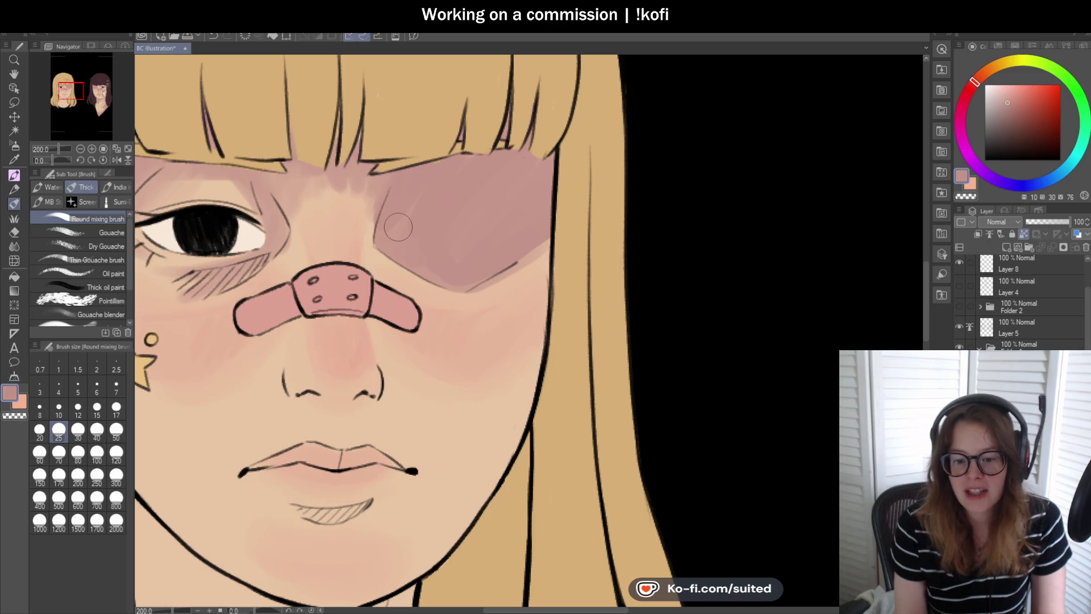
scroll(307, 204, up, 2)
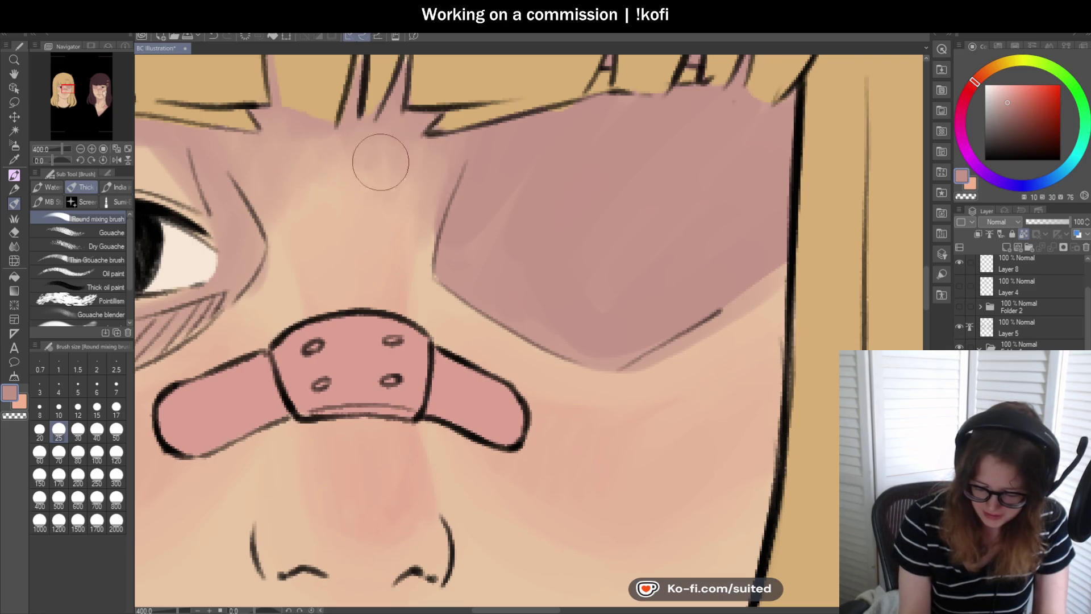
scroll(437, 257, down, 2)
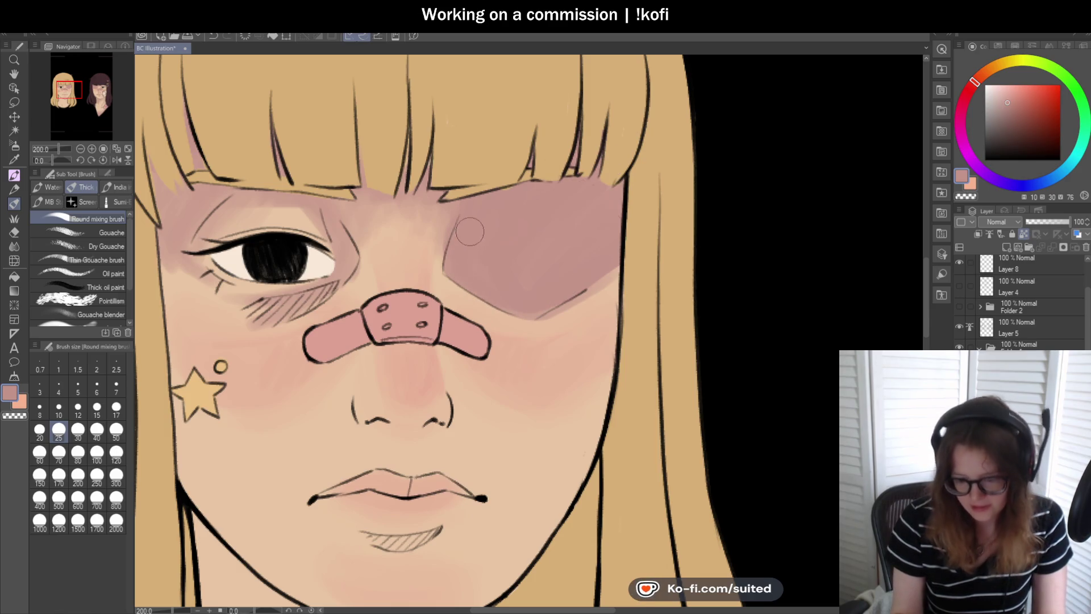
- Dab blush at the mouth corner and add faint shading beneath the lower lip
scroll(481, 255, down, 3)
scroll(492, 432, up, 1)
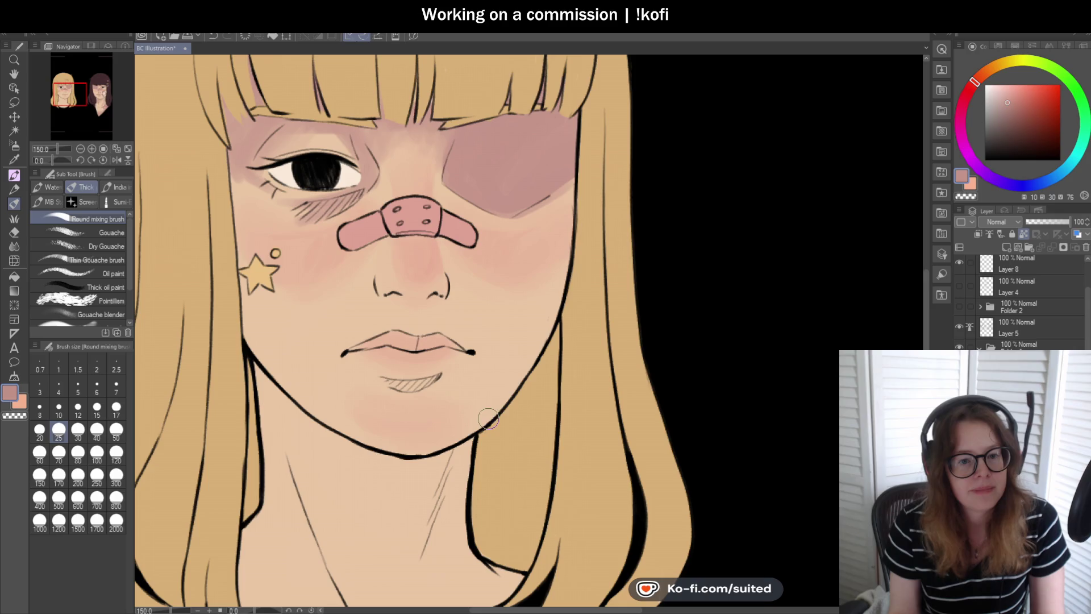
scroll(470, 325, down, 1)
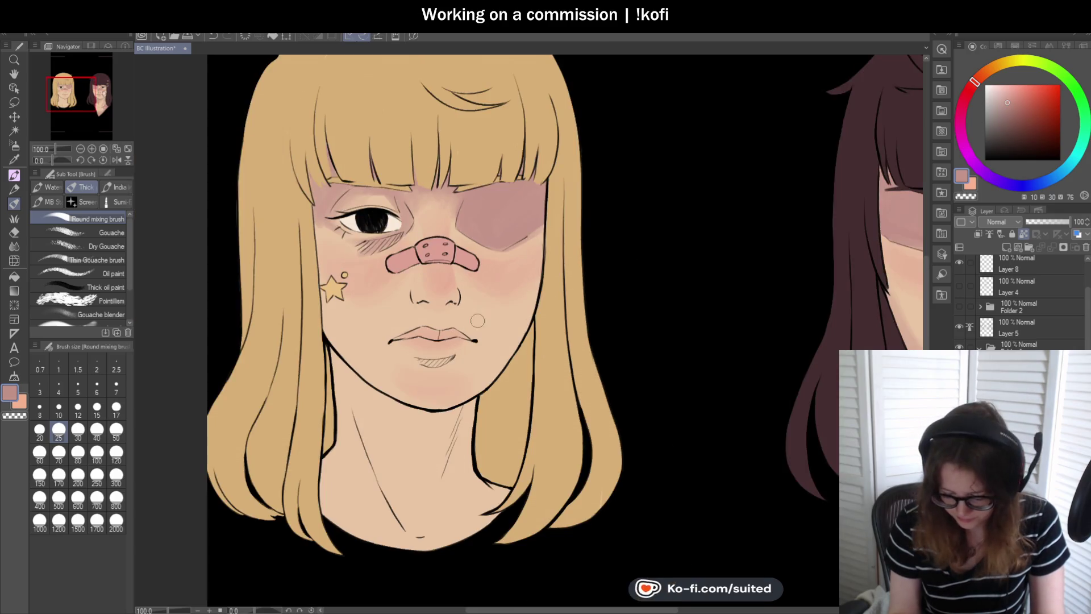
scroll(452, 302, down, 1)
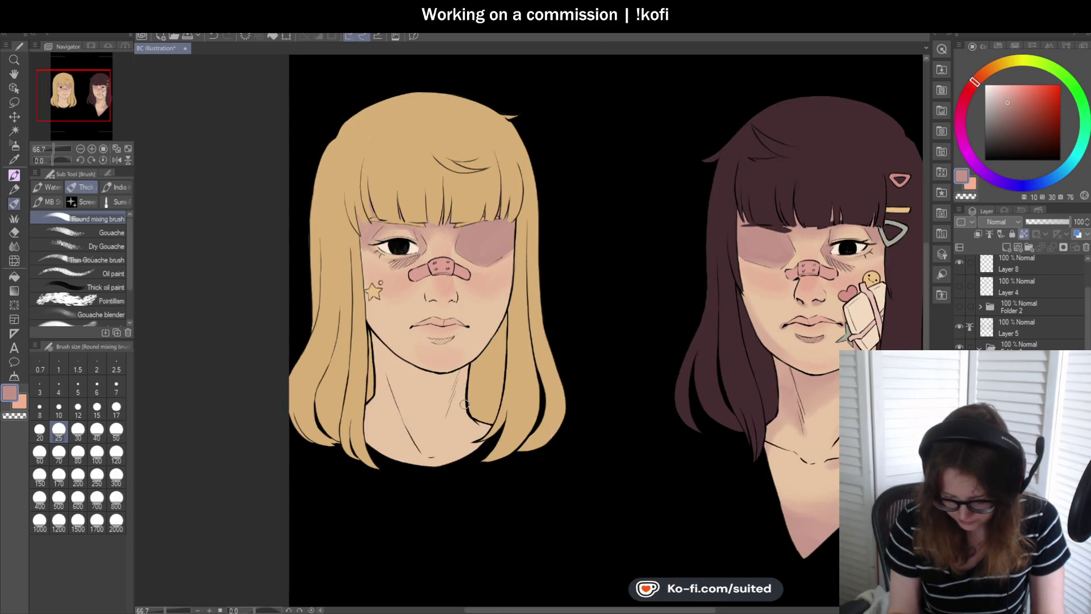
scroll(387, 309, up, 2)
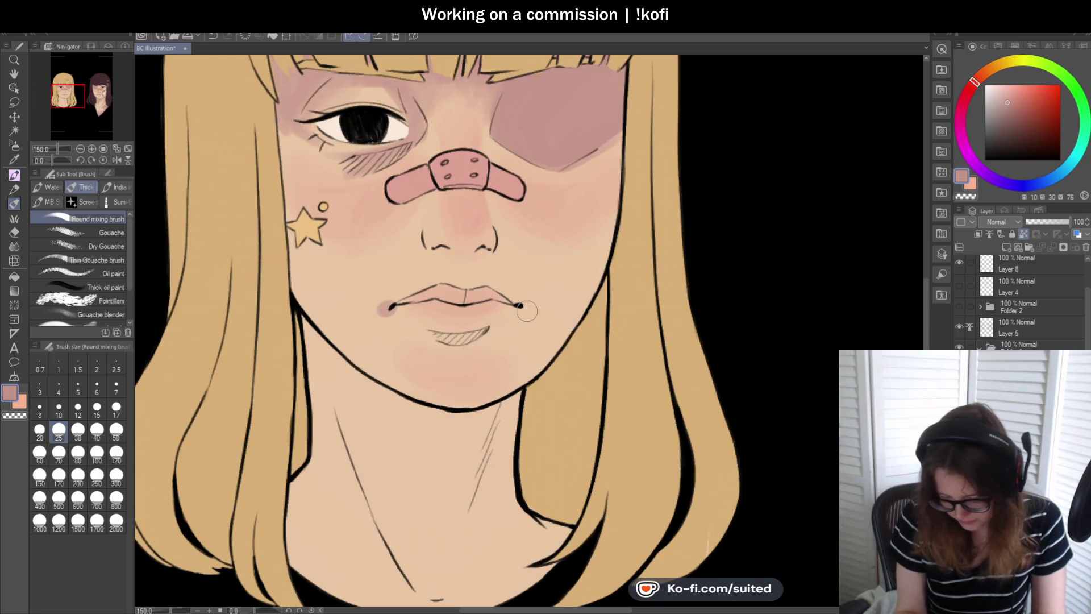
drag(514, 304, 526, 311)
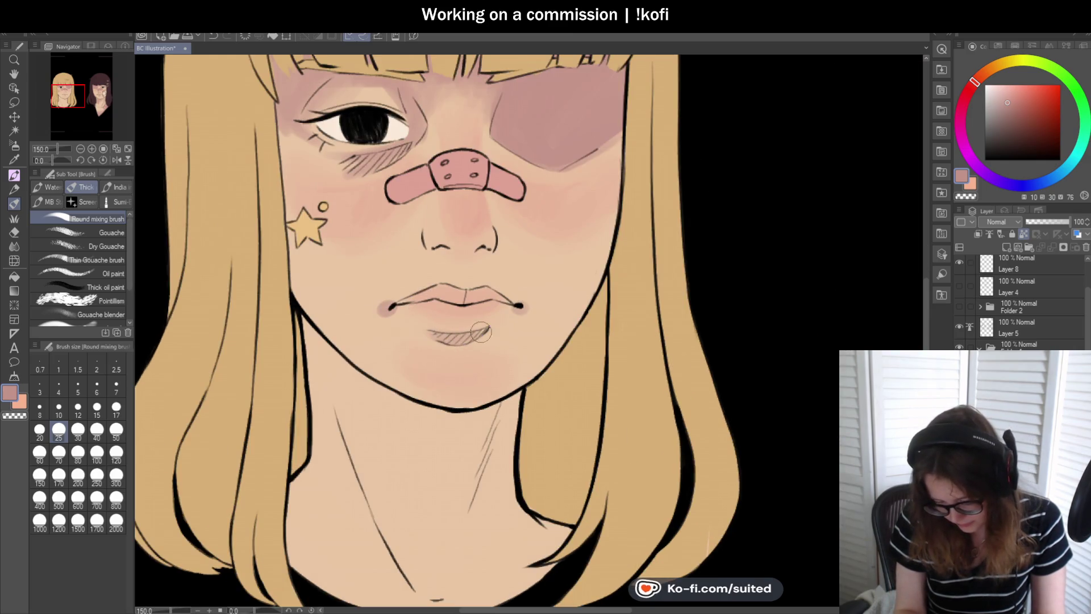
drag(410, 328, 451, 340)
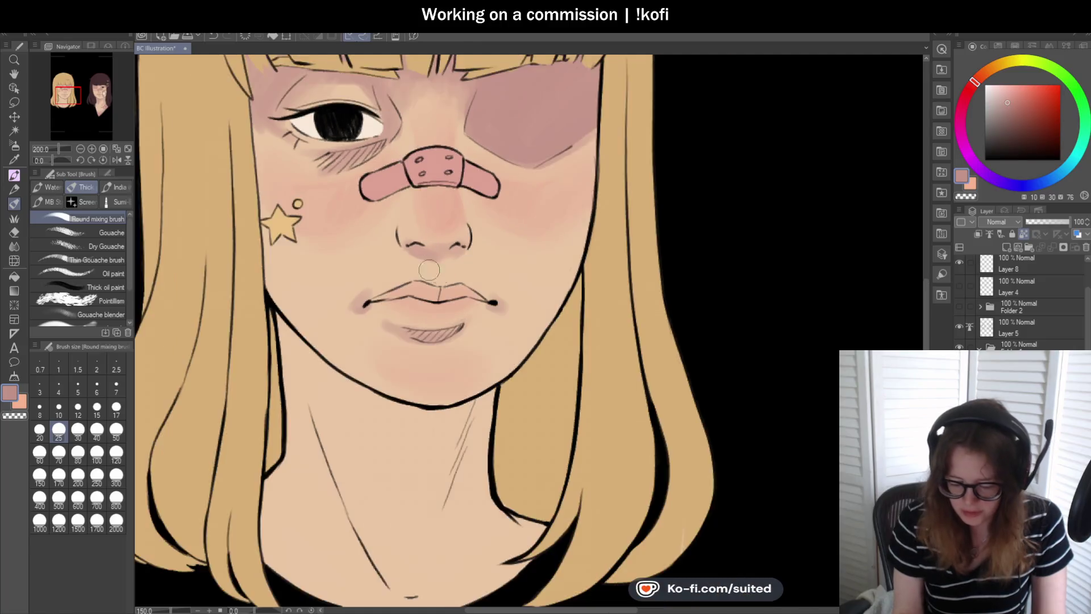
- Switch to brush size 17 for finer blending
scroll(443, 322, down, 2)
scroll(415, 246, up, 4)
click(116, 406)
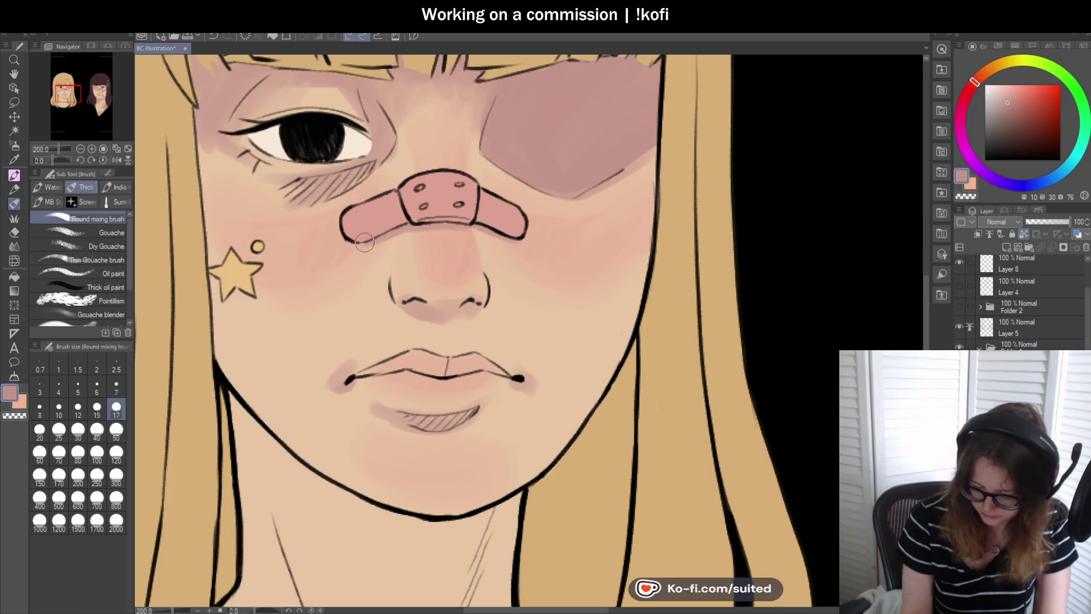
scroll(370, 247, down, 3)
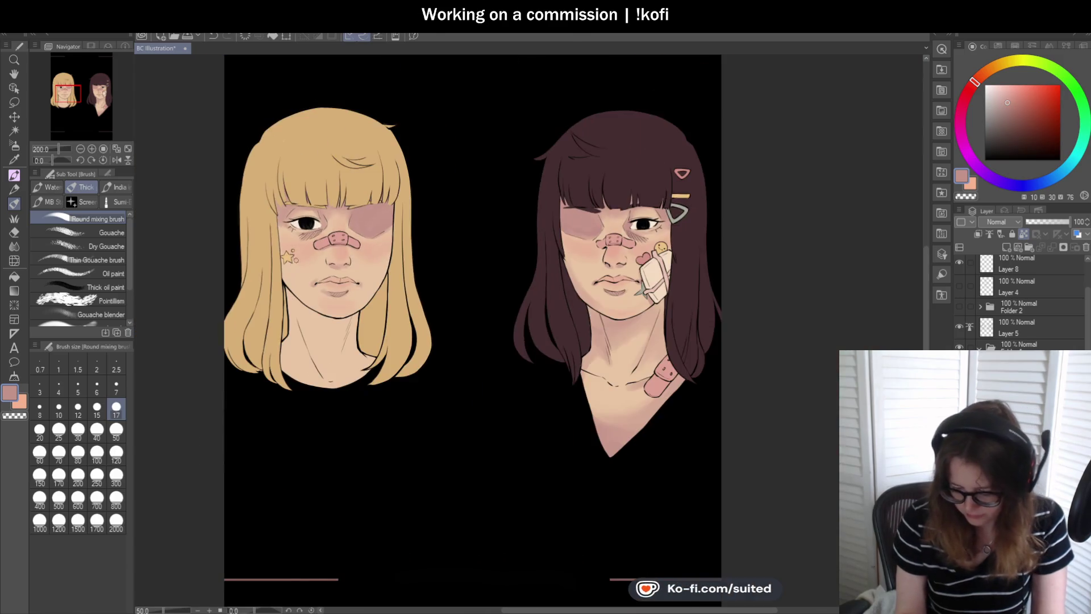
scroll(622, 227, up, 3)
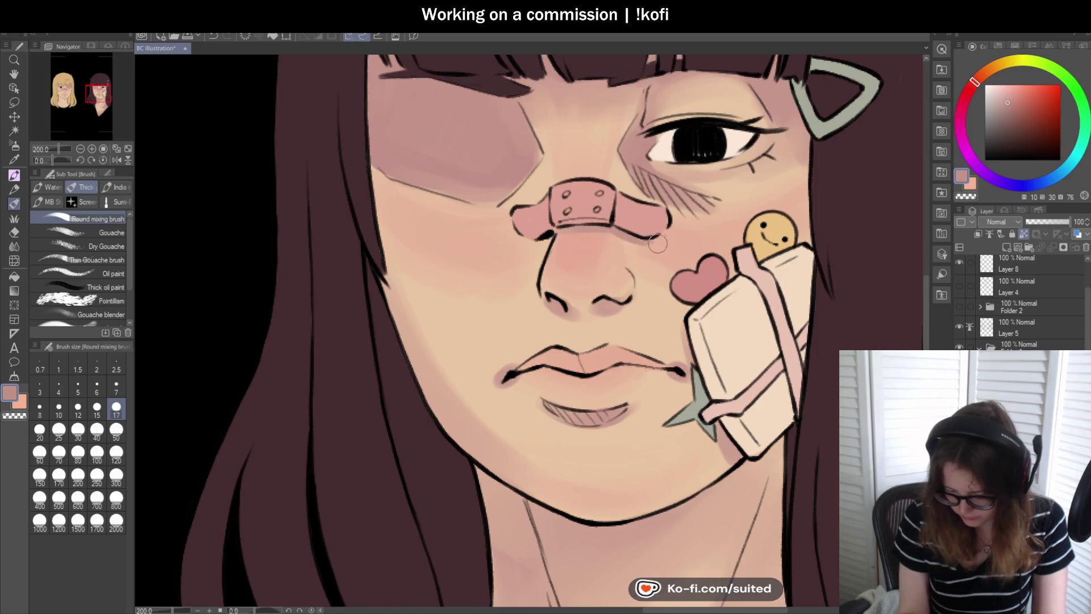
scroll(628, 254, down, 4)
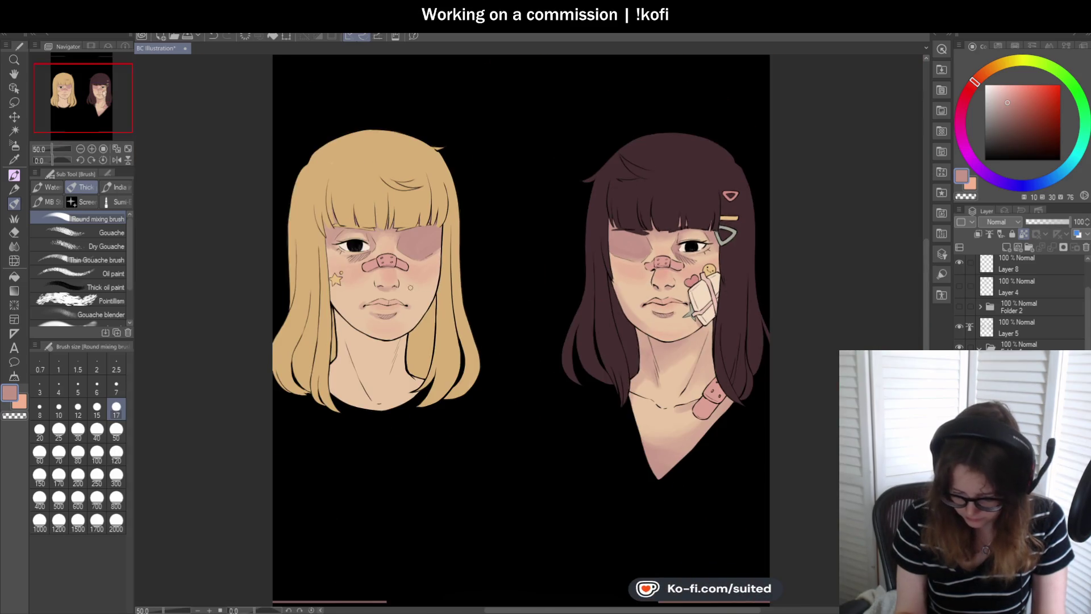
scroll(370, 275, up, 4)
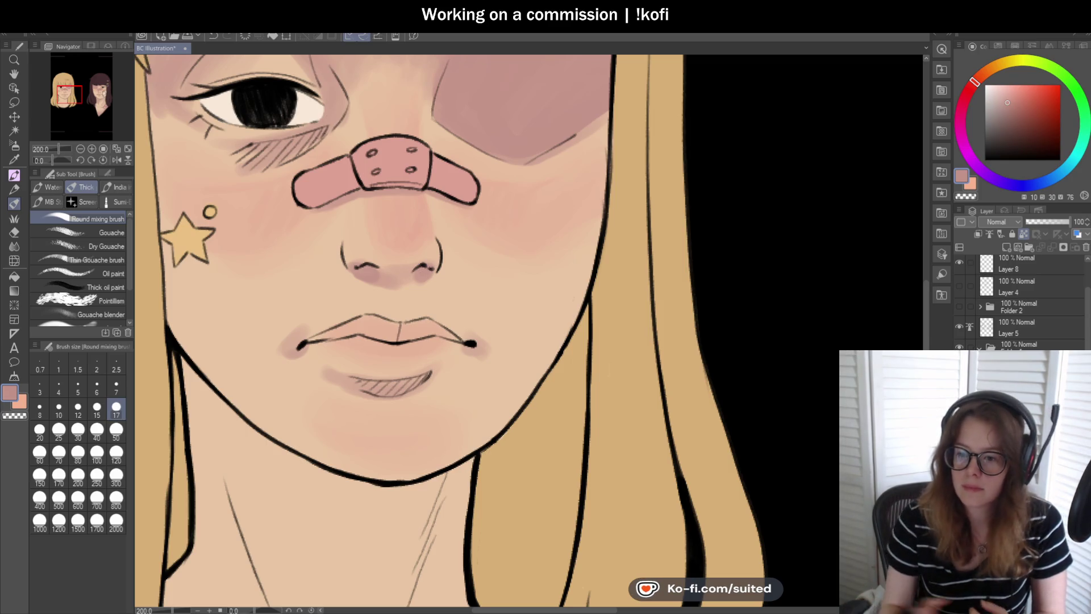
- Shade under the blonde girl's jaw with a size-50 brush, then show the Folder 2 panel
key(ctrl+0)
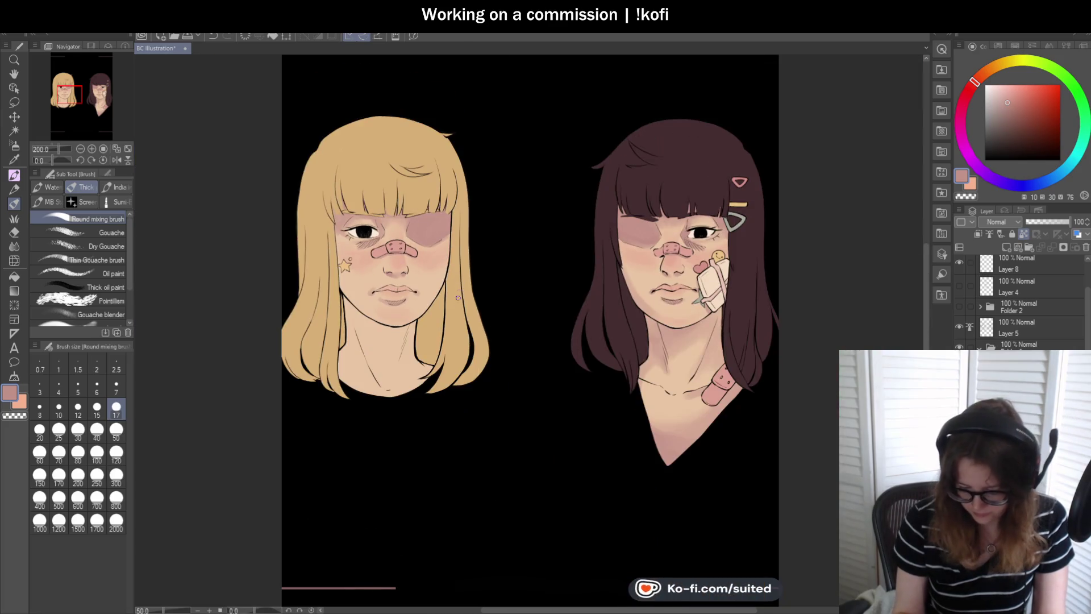
scroll(449, 307, up, 1)
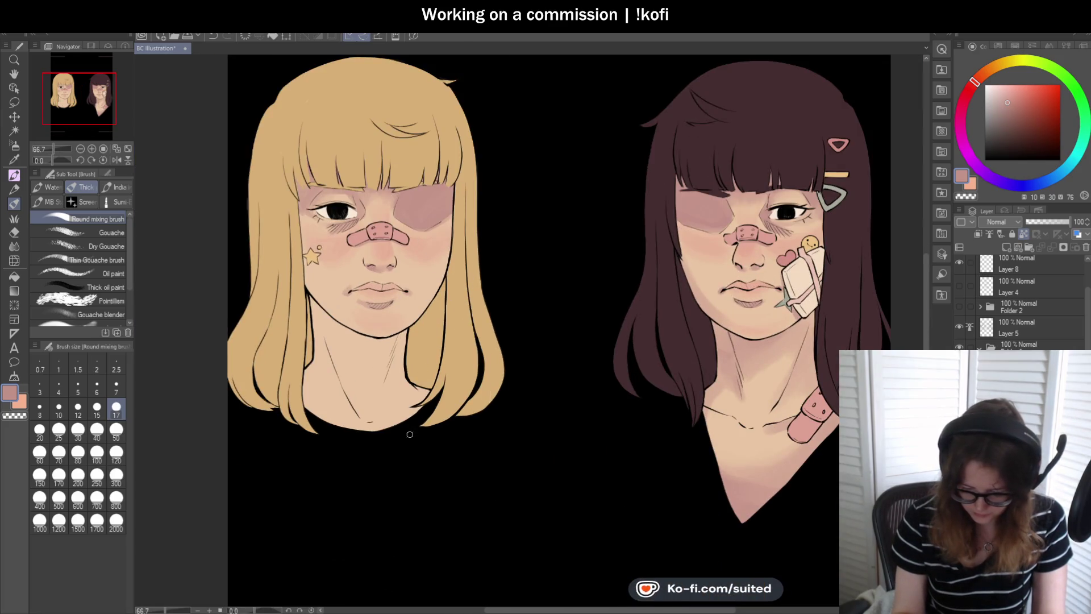
scroll(411, 434, up, 1)
click(117, 430)
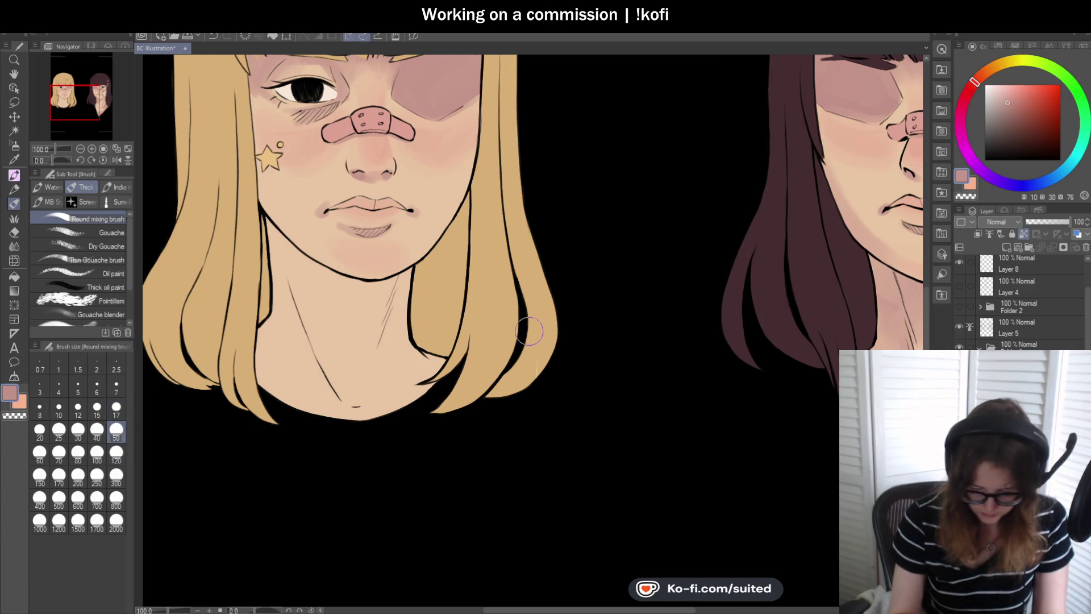
mouse_move(267, 224)
mouse_down()
mouse_move(306, 276)
mouse_move(369, 296)
mouse_move(335, 289)
mouse_move(380, 284)
mouse_move(341, 287)
mouse_move(392, 307)
mouse_move(377, 353)
mouse_move(398, 341)
mouse_move(411, 373)
mouse_move(438, 386)
mouse_move(378, 423)
mouse_move(400, 281)
mouse_move(423, 271)
mouse_up()
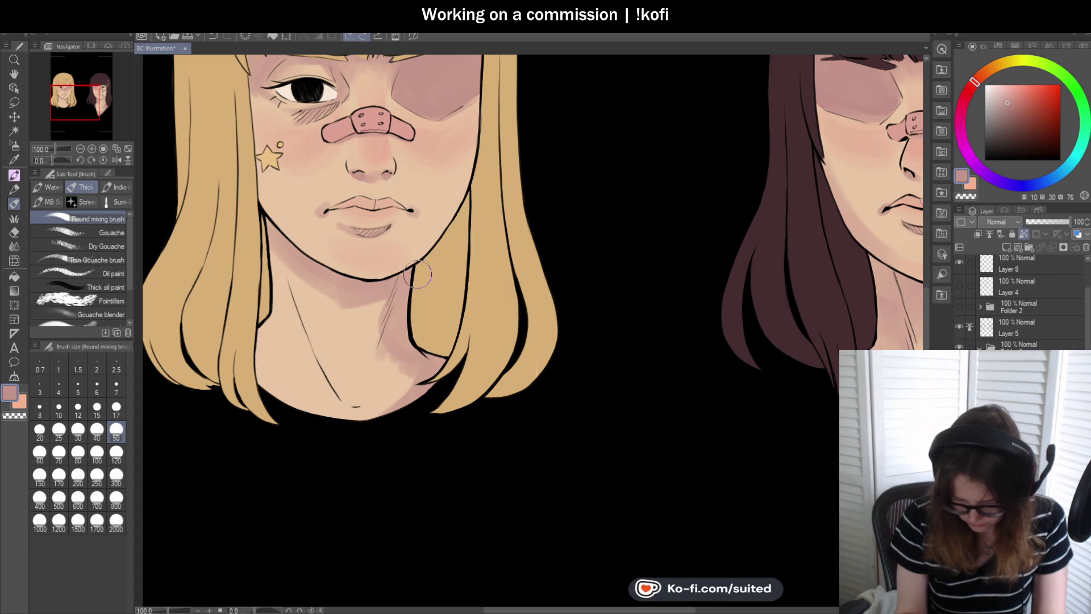
key(ctrl+minus)
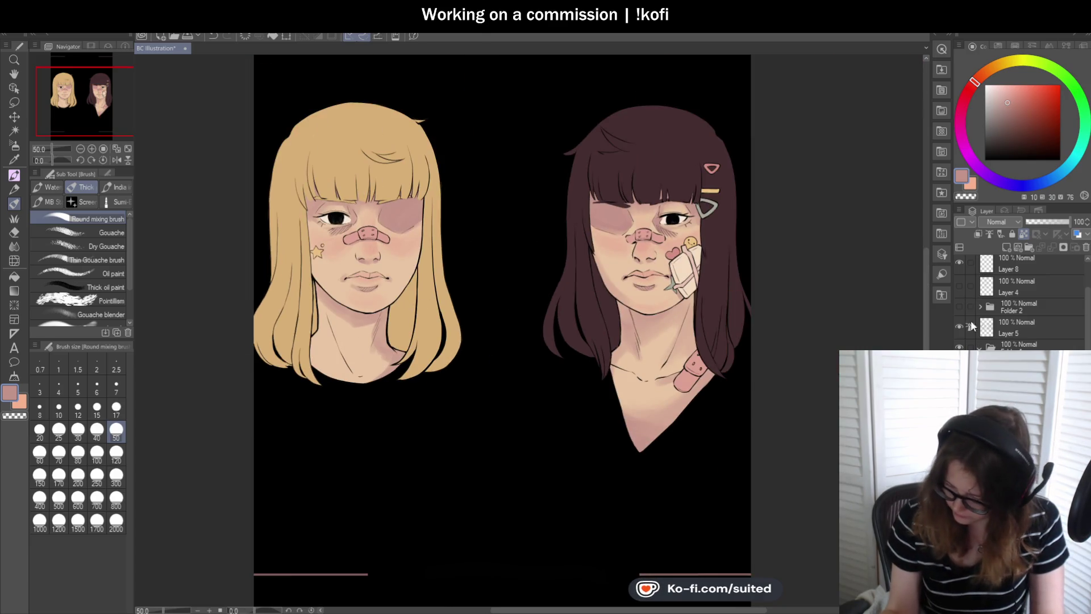
click(959, 307)
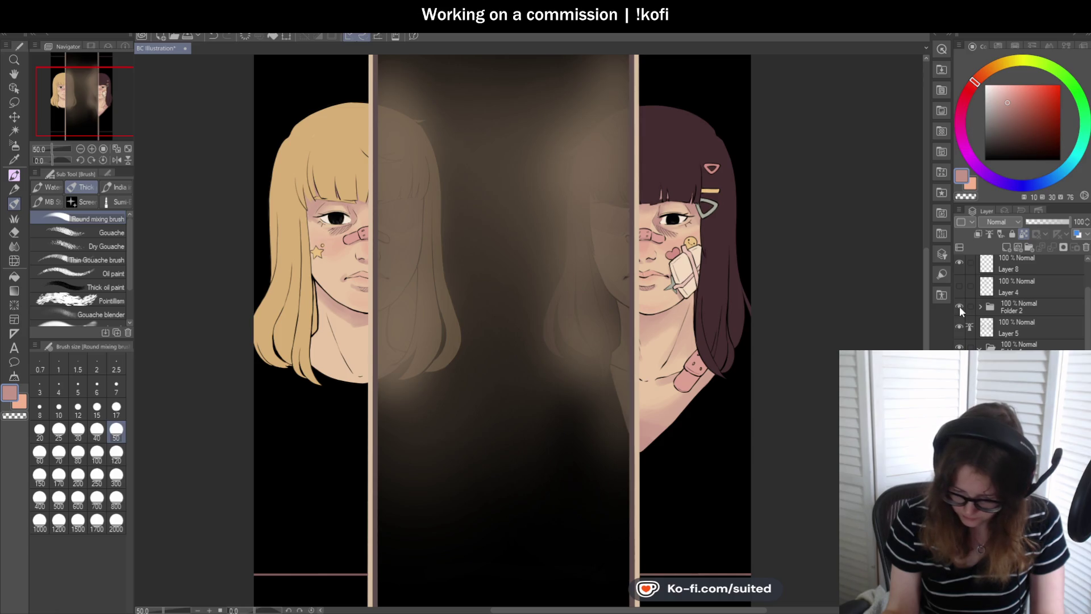
- Hide the Folder 2 middle panel again and zoom in on the blonde girl's neck
click(959, 307)
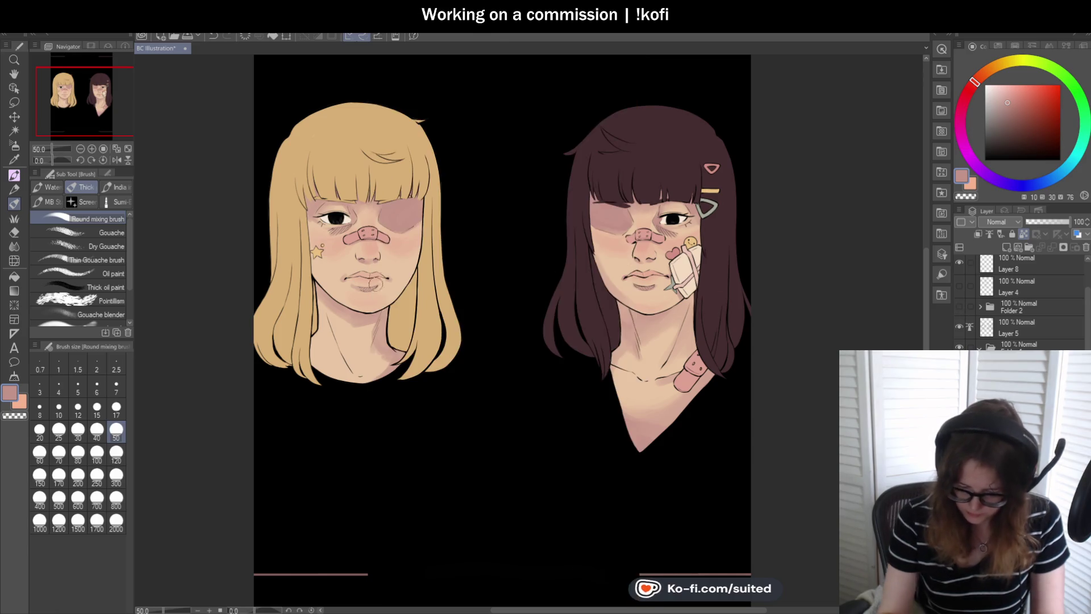
scroll(293, 273, up, 2)
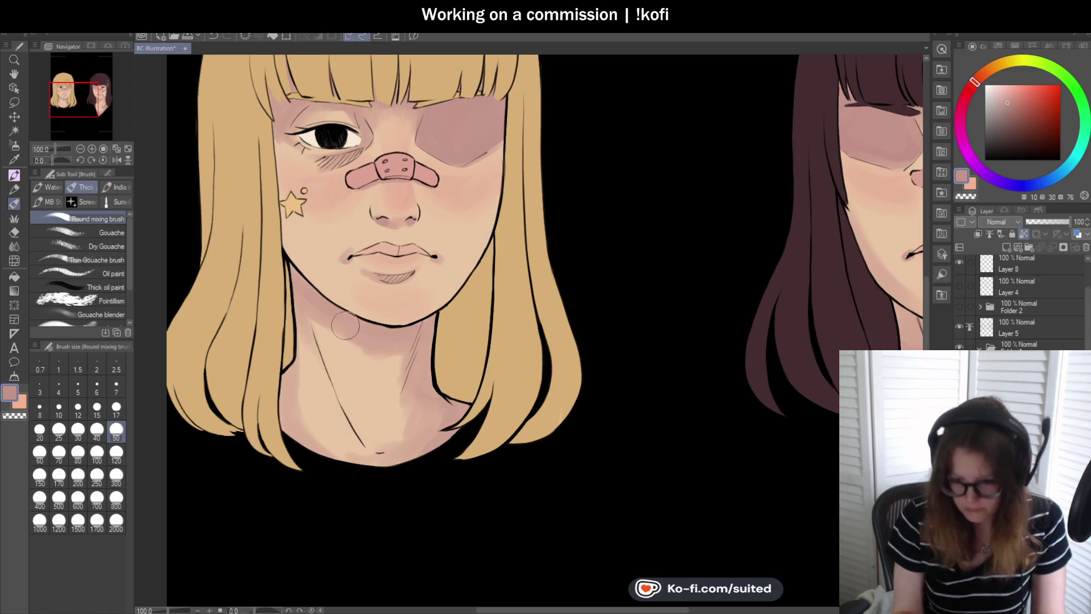
scroll(421, 386, down, 3)
scroll(430, 415, up, 1)
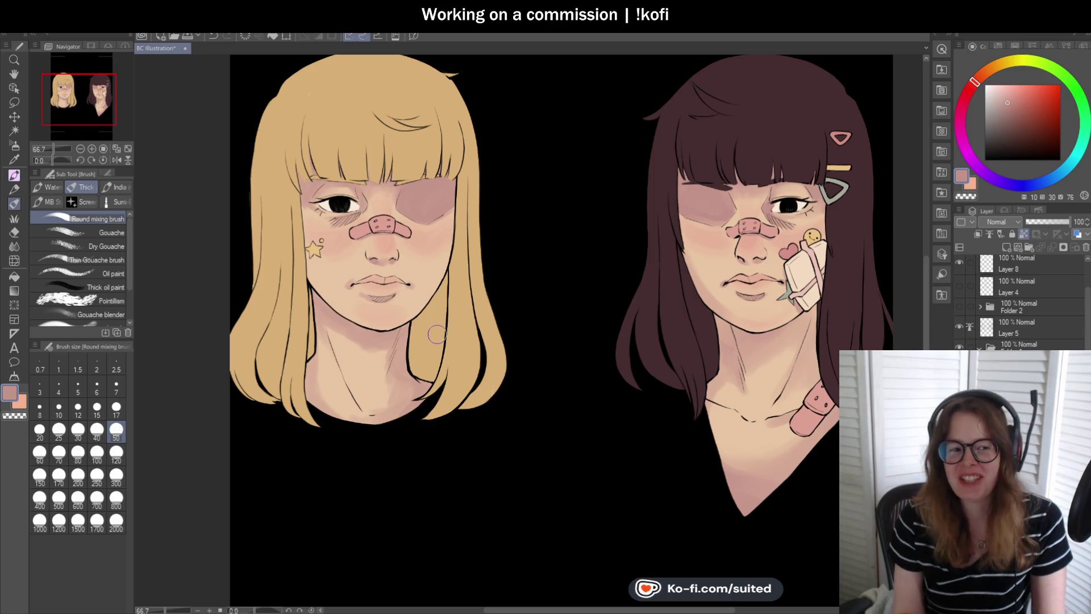
scroll(417, 324, up, 1)
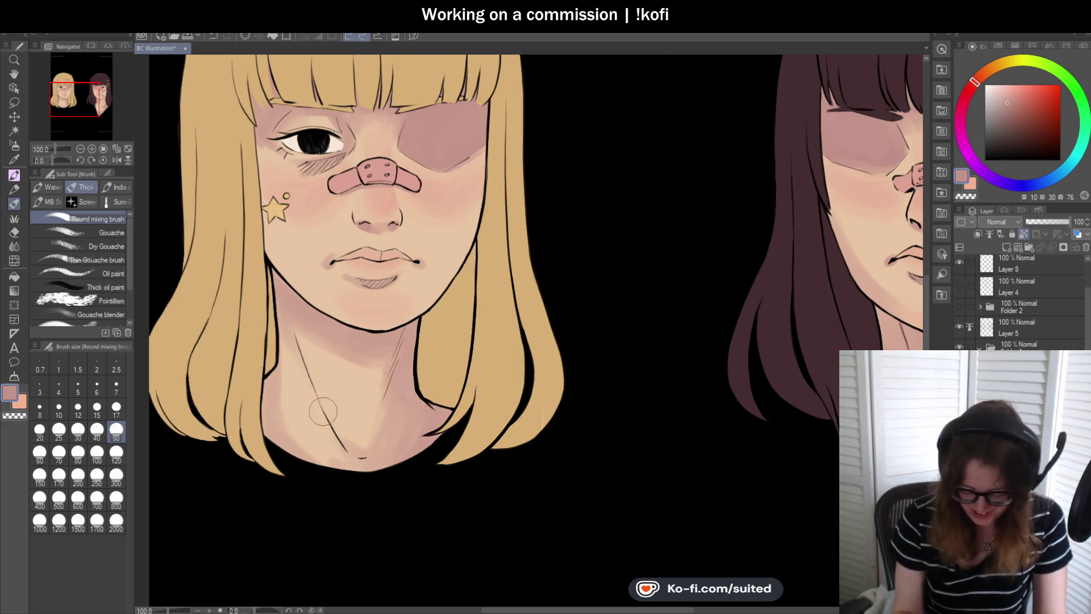
scroll(415, 381, down, 3)
scroll(414, 380, up, 3)
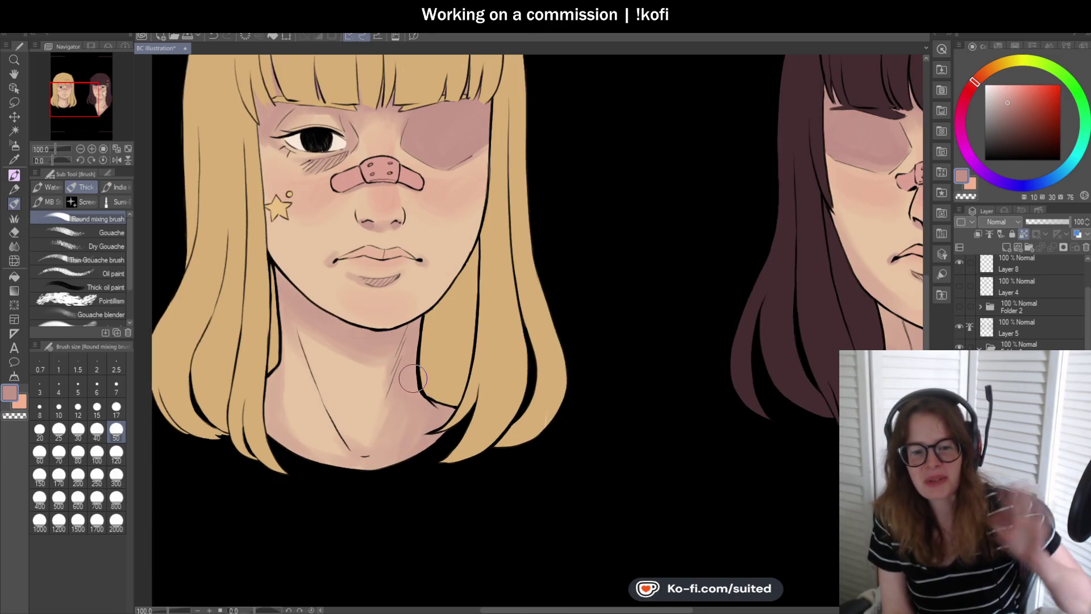
scroll(413, 374, down, 3)
scroll(420, 369, up, 3)
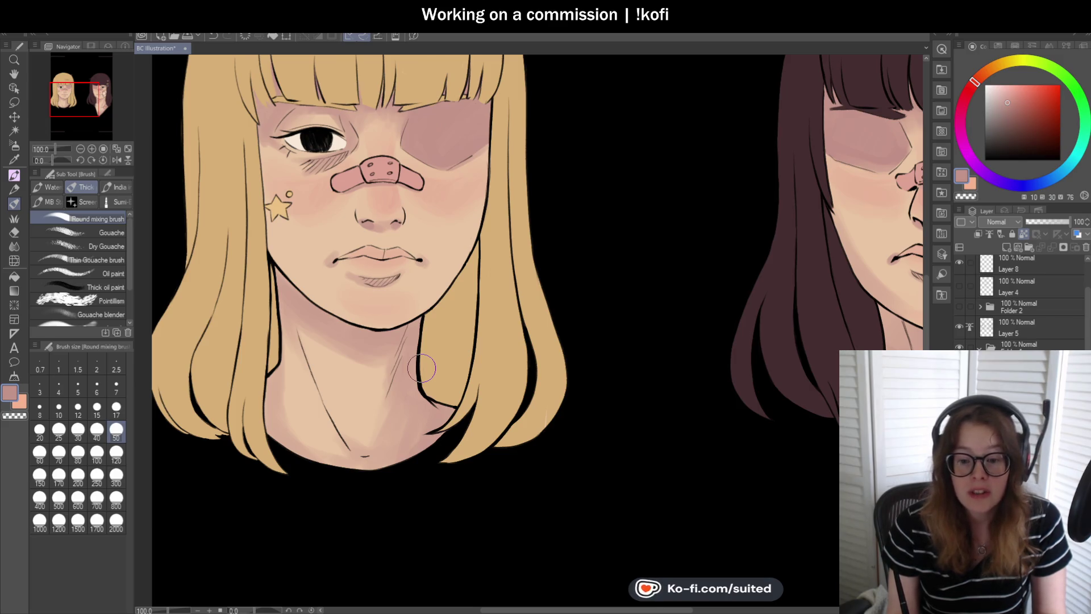
scroll(473, 353, down, 2)
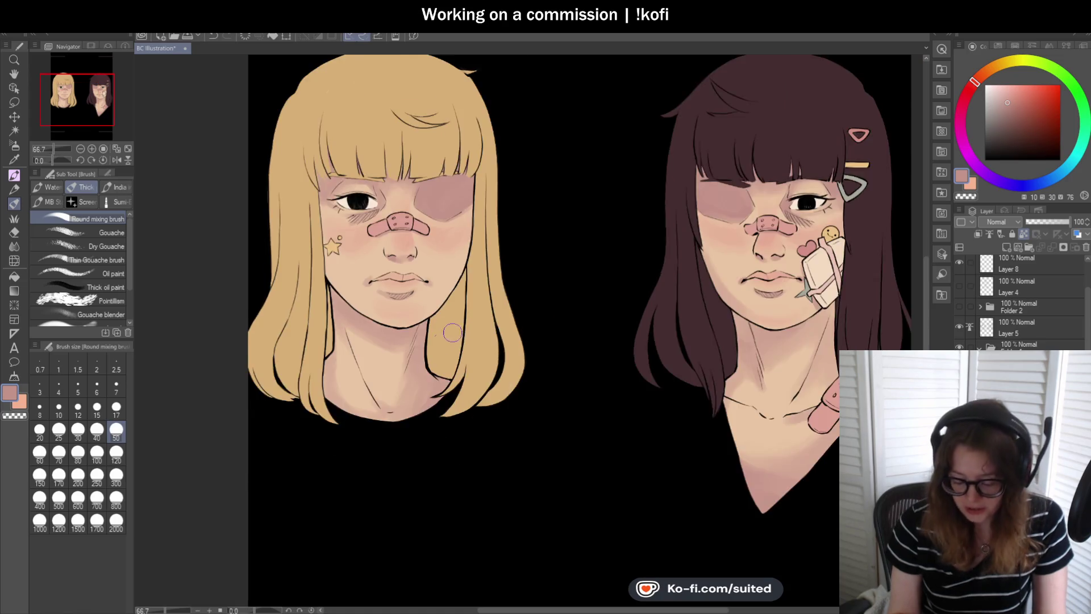
- Brush soft shading onto the blonde girl's neck and soften her cheek blush, then zoom out
scroll(409, 398, up, 3)
drag(398, 392, 450, 438)
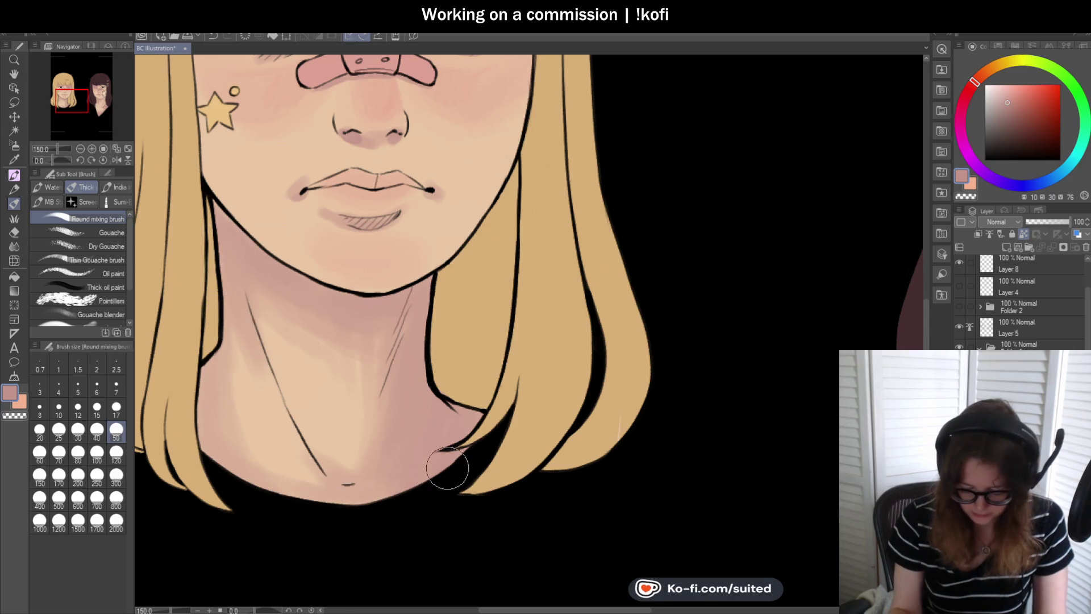
scroll(355, 505, down, 3)
scroll(373, 309, down, 1)
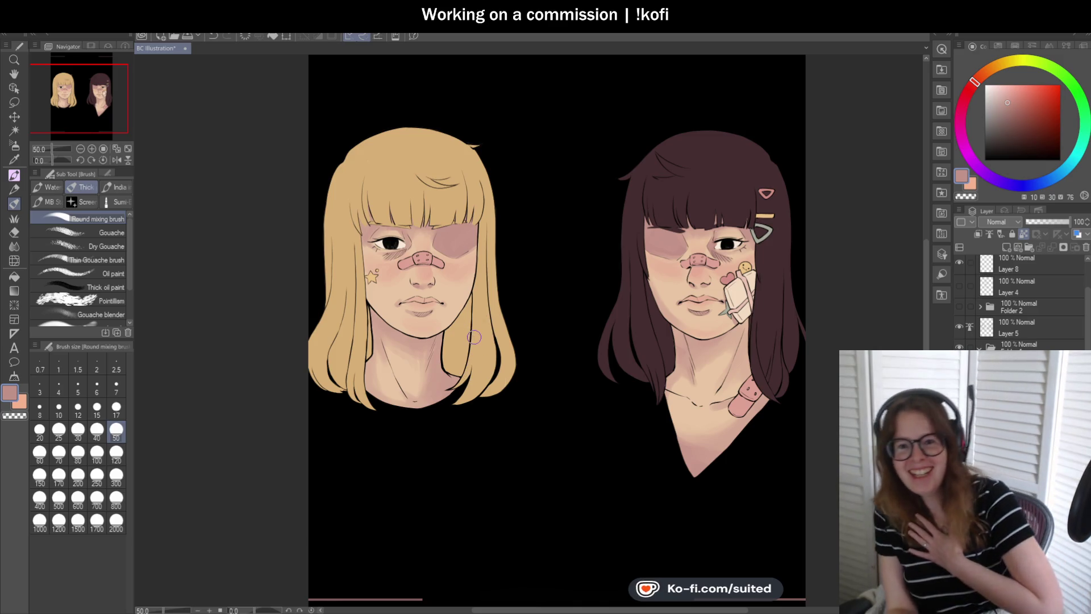
scroll(467, 338, up, 1)
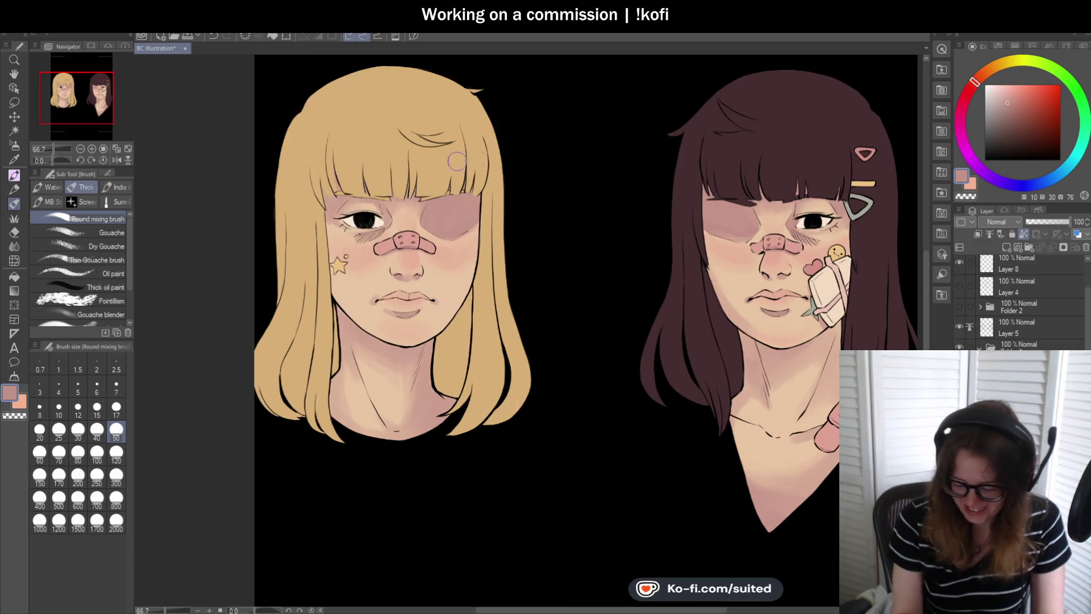
scroll(445, 169, up, 1)
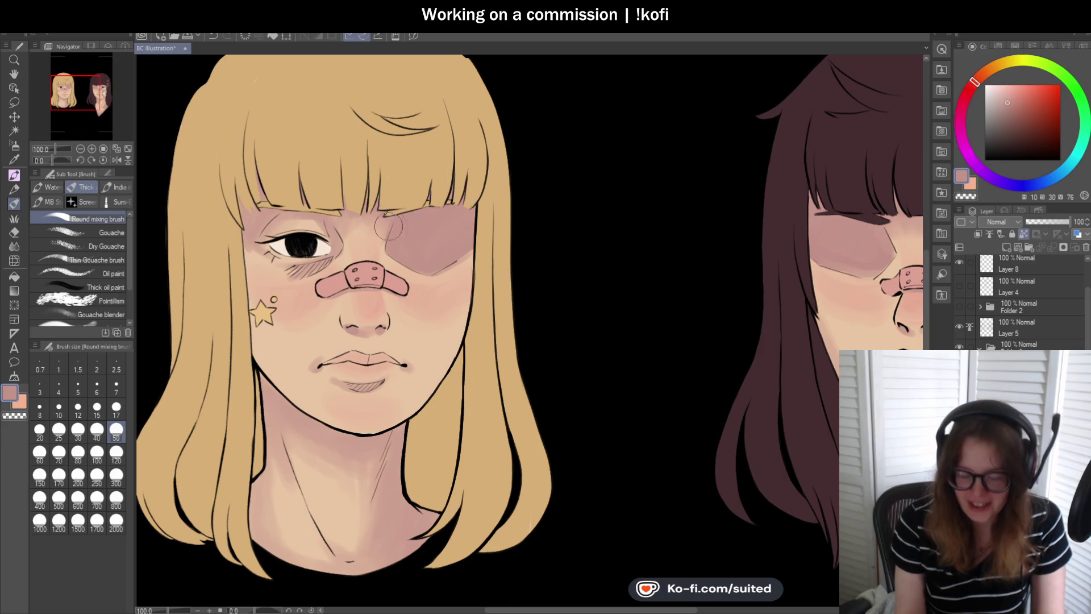
scroll(401, 301, down, 2)
scroll(407, 335, up, 2)
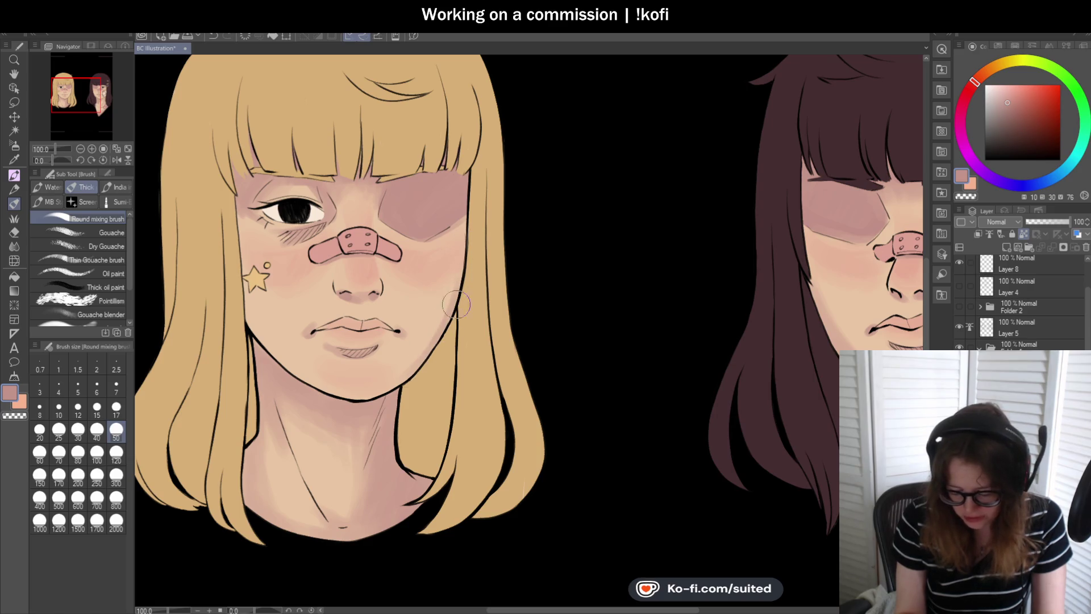
mouse_move(251, 310)
mouse_down()
mouse_move(244, 274)
mouse_move(276, 310)
mouse_move(271, 338)
mouse_up()
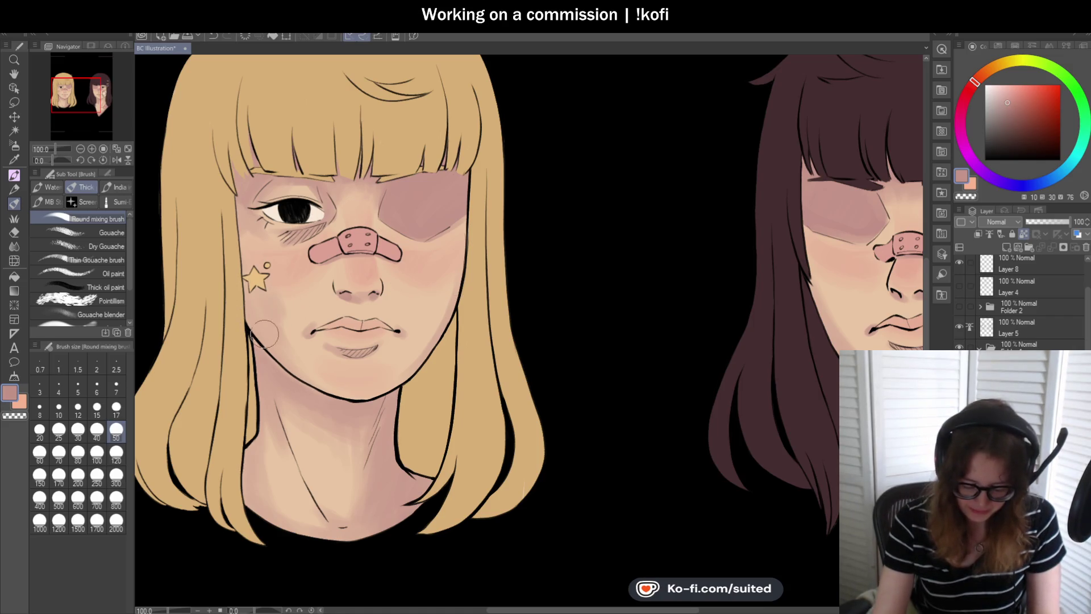
key(ctrl+minus)
key(ctrl+minus)
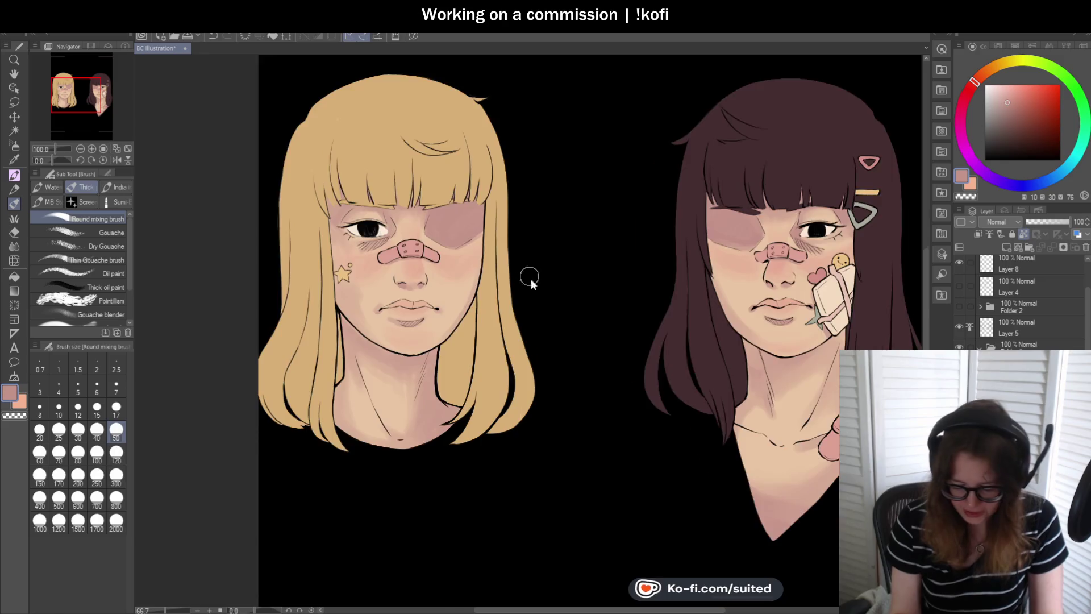
scroll(501, 324, up, 1)
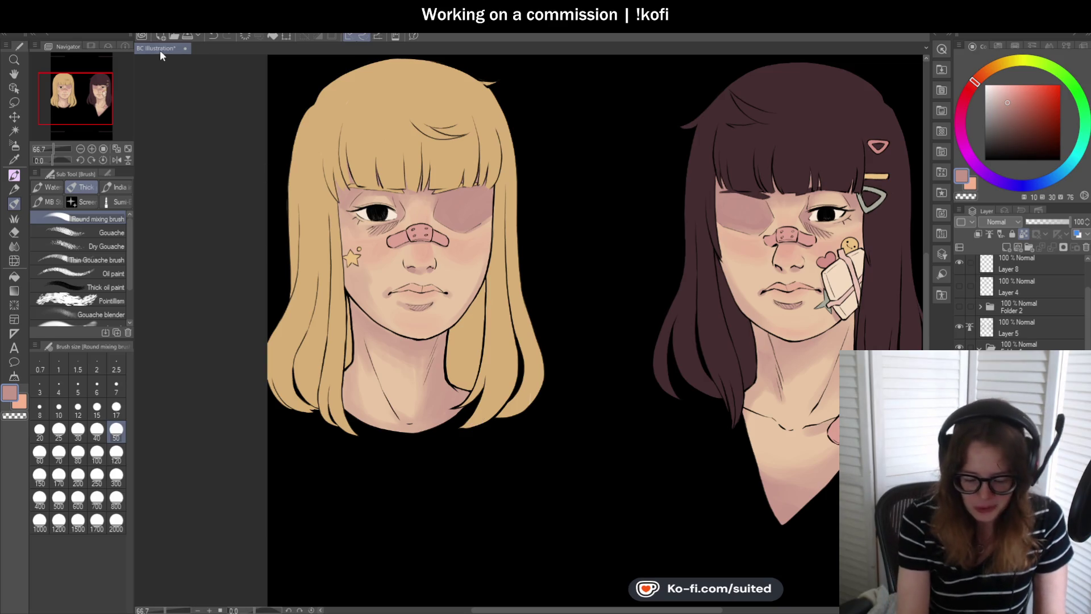
scroll(479, 170, up, 1)
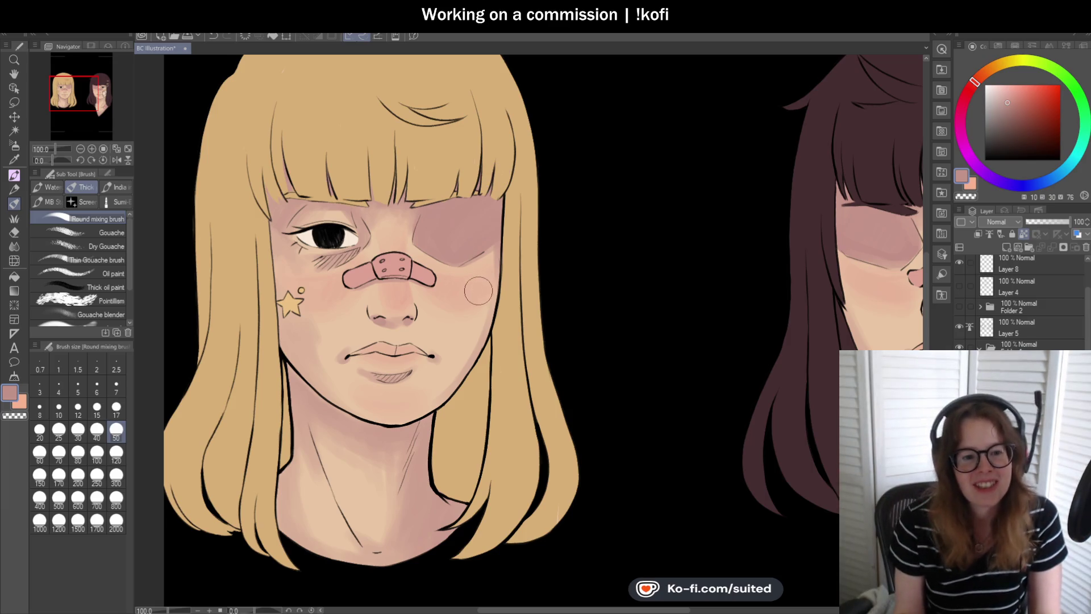
scroll(354, 205, up, 1)
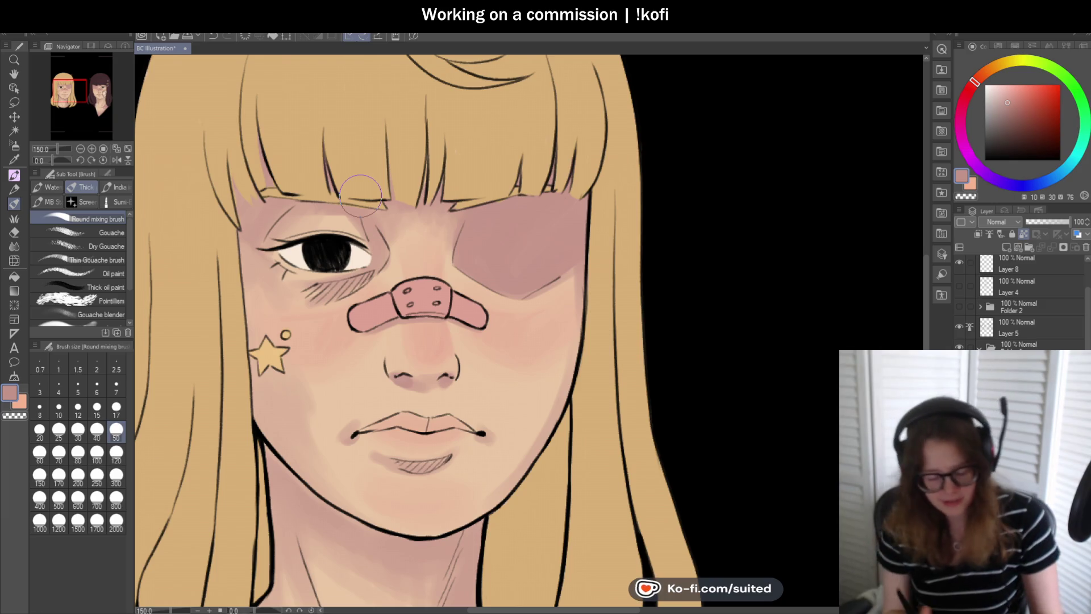
- Set brush size 17 and sample the light peach skin tone from the blonde's face
click(116, 406)
scroll(341, 215, up, 1)
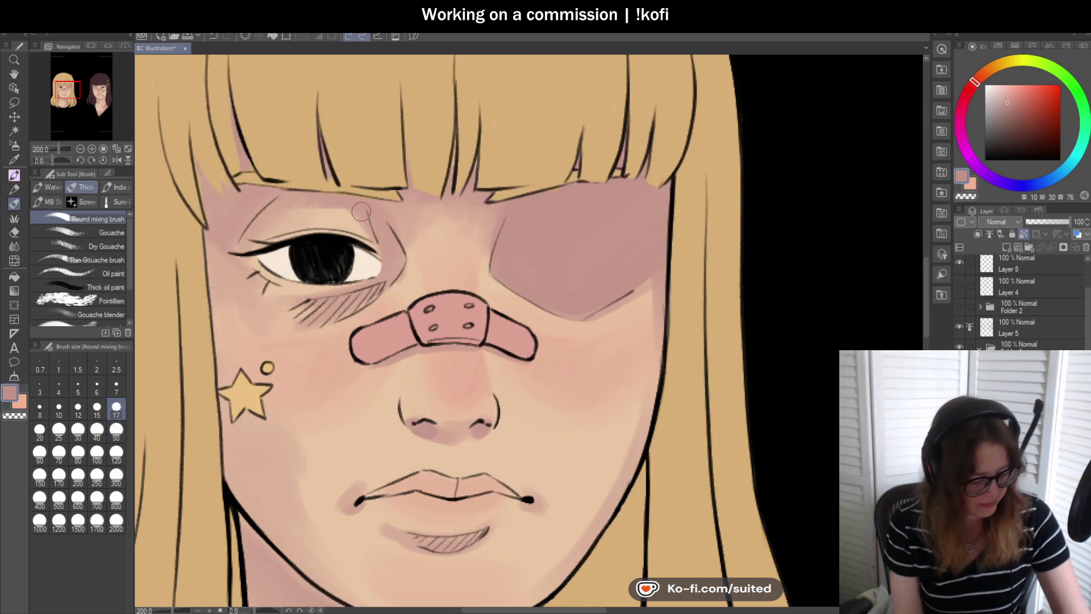
alt+click(416, 250)
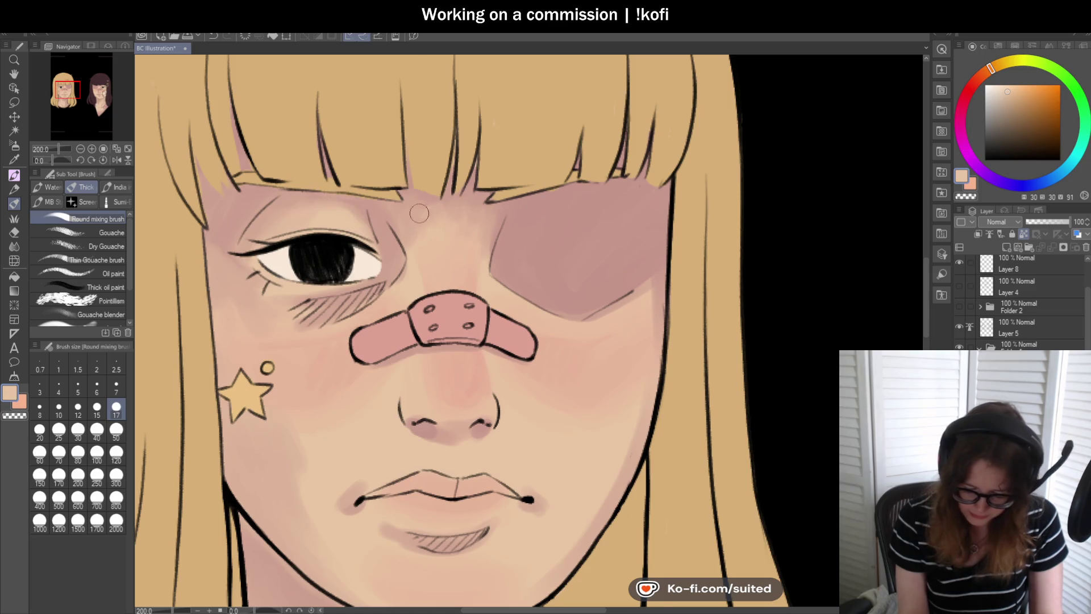
scroll(412, 212, down, 5)
scroll(683, 220, up, 5)
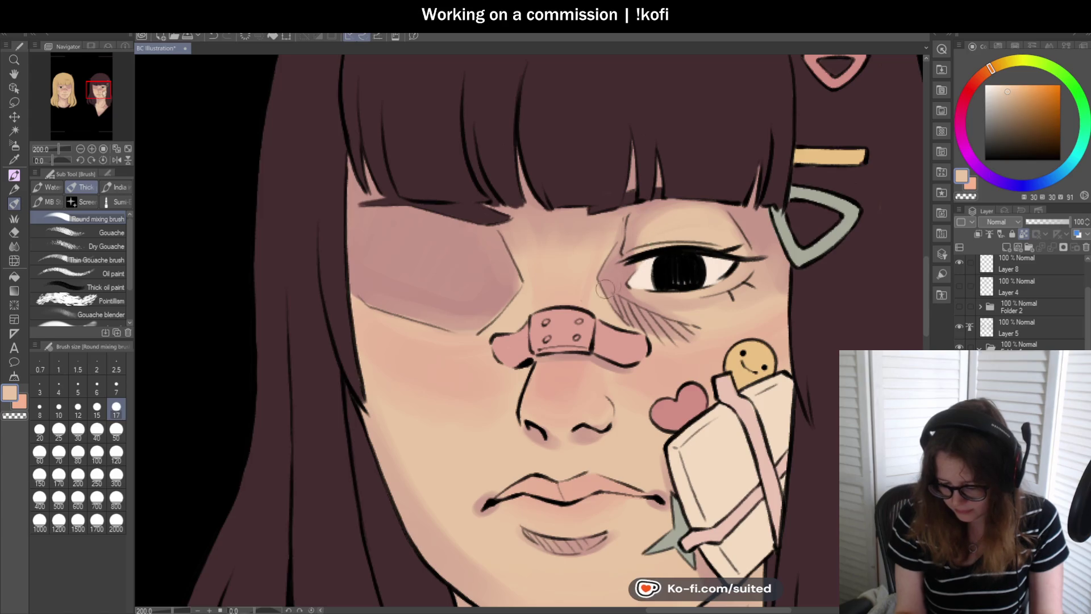
scroll(611, 285, down, 5)
scroll(565, 369, up, 1)
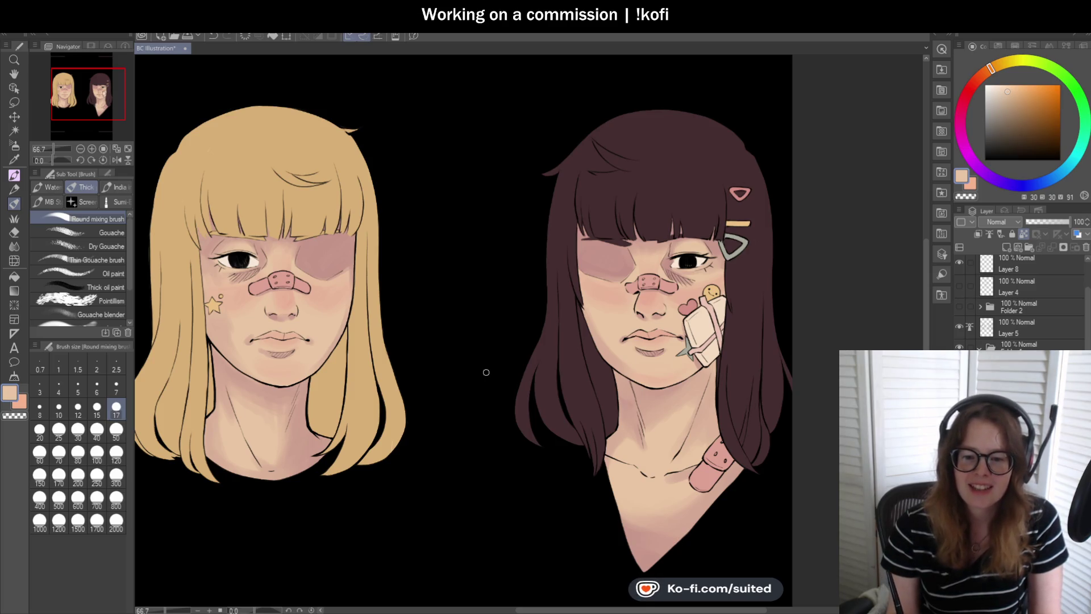
- Sample the mauve of the bruise with the eyedropper and return to the brush
scroll(576, 286, down, 1)
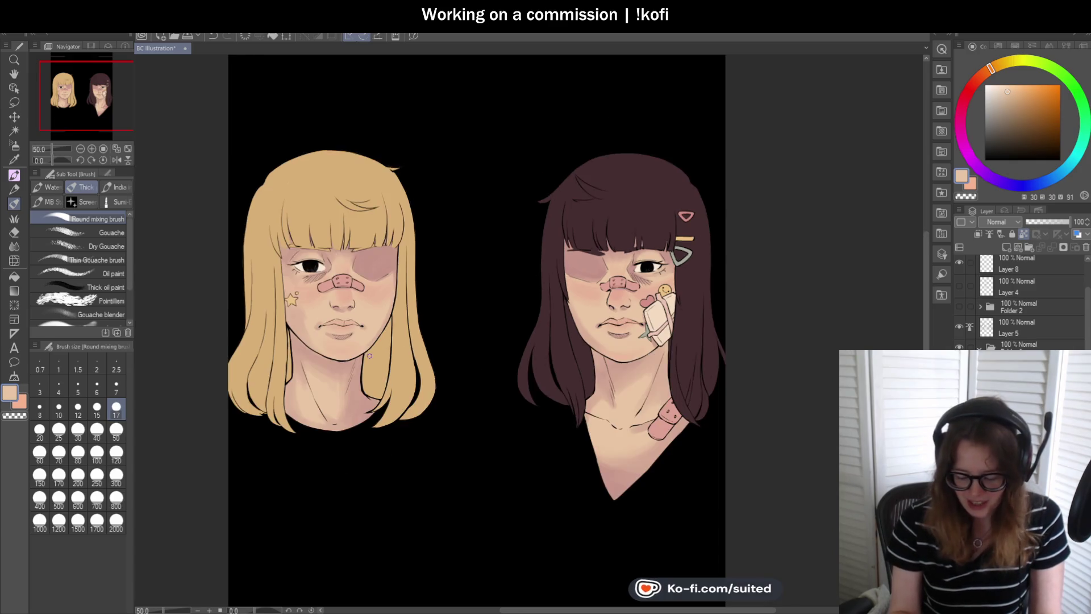
scroll(386, 330, up, 3)
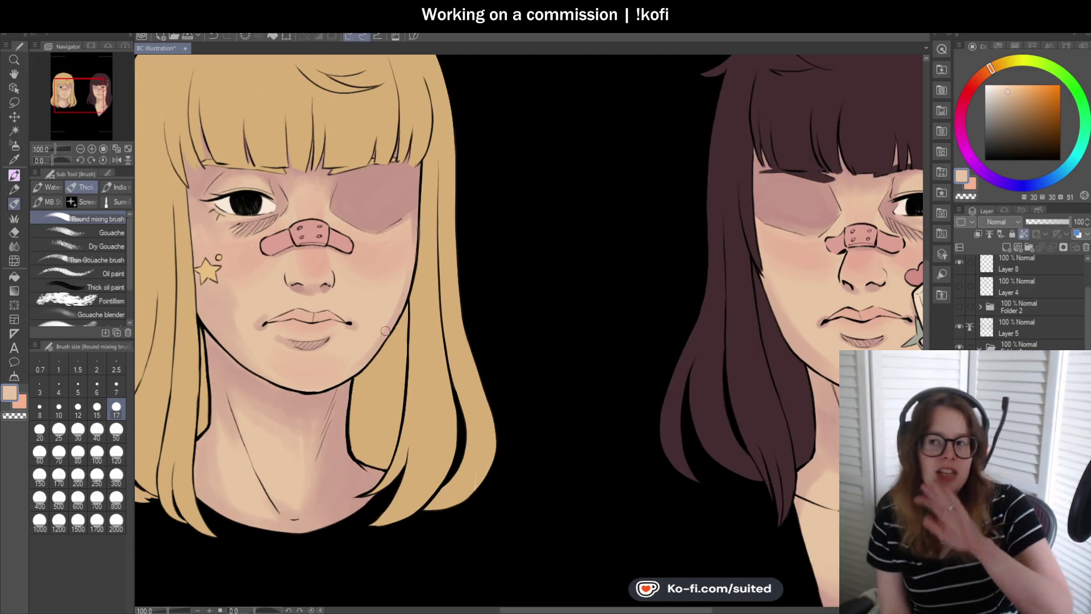
scroll(455, 344, down, 2)
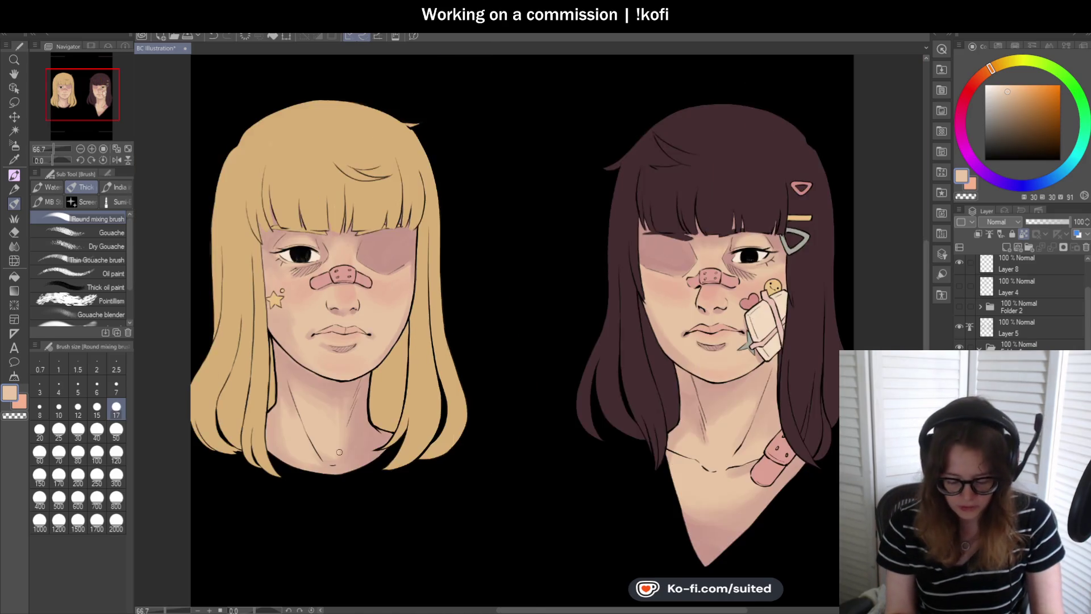
scroll(275, 314, up, 2)
key(i)
click(398, 129)
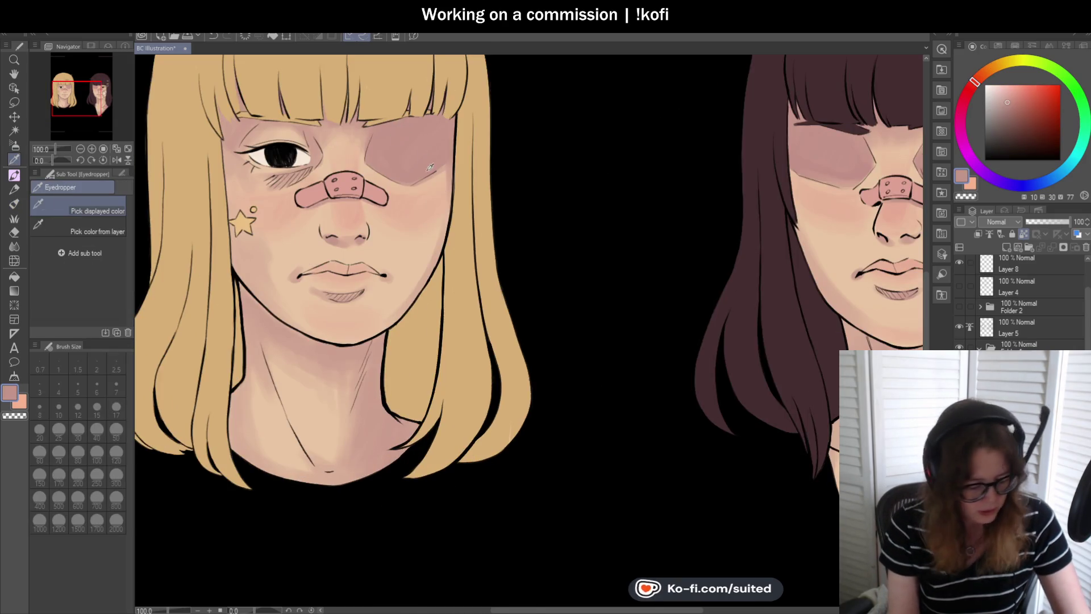
key(b)
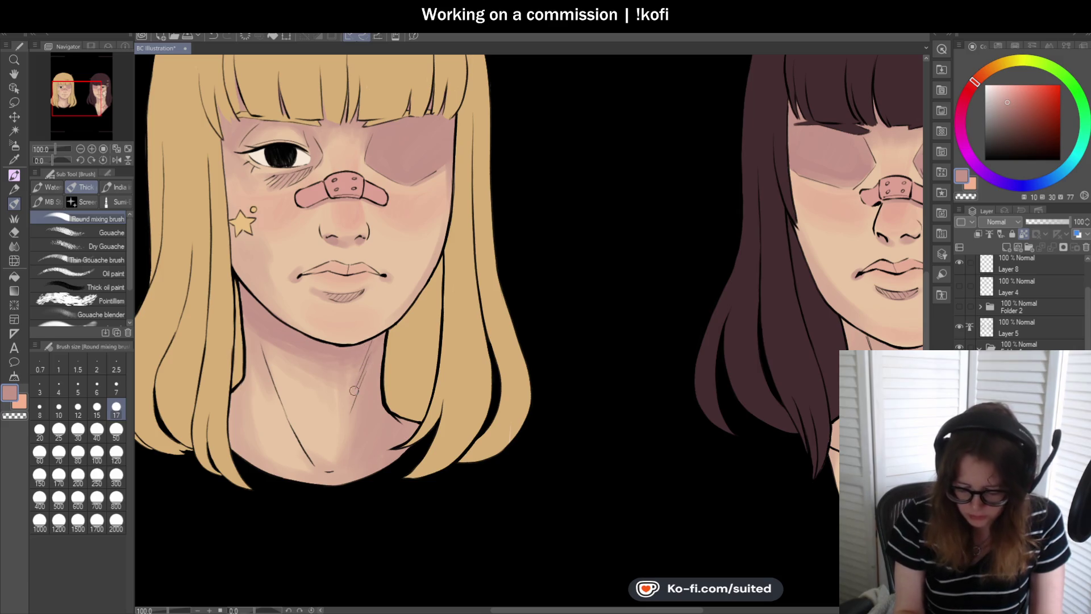
- Paint soft pinkish shading along the blonde girl's neck and under her chin, then save
scroll(375, 400, down, 1)
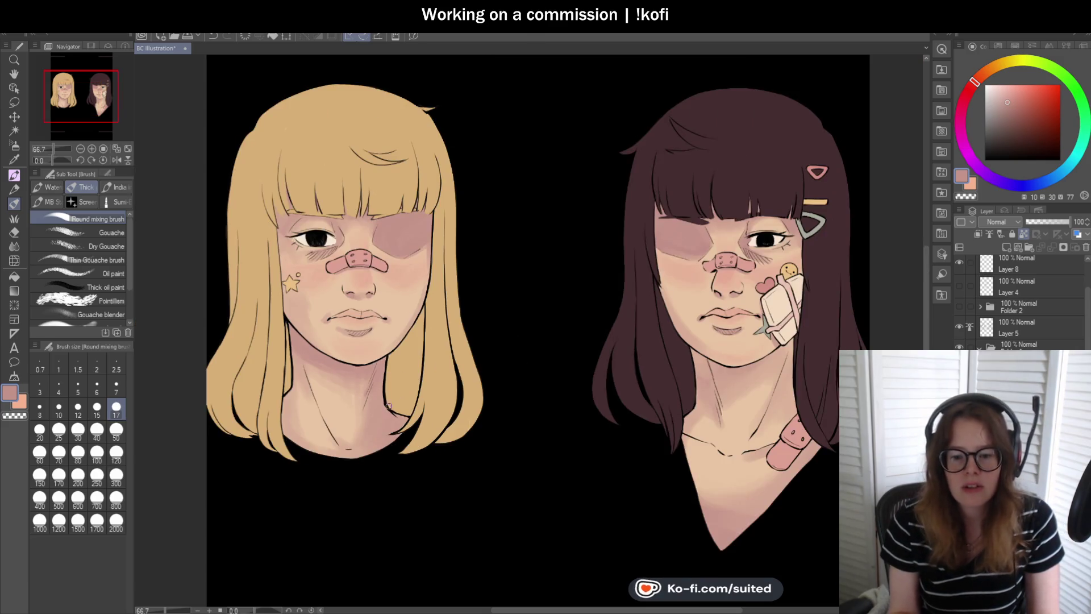
scroll(387, 415, up, 1)
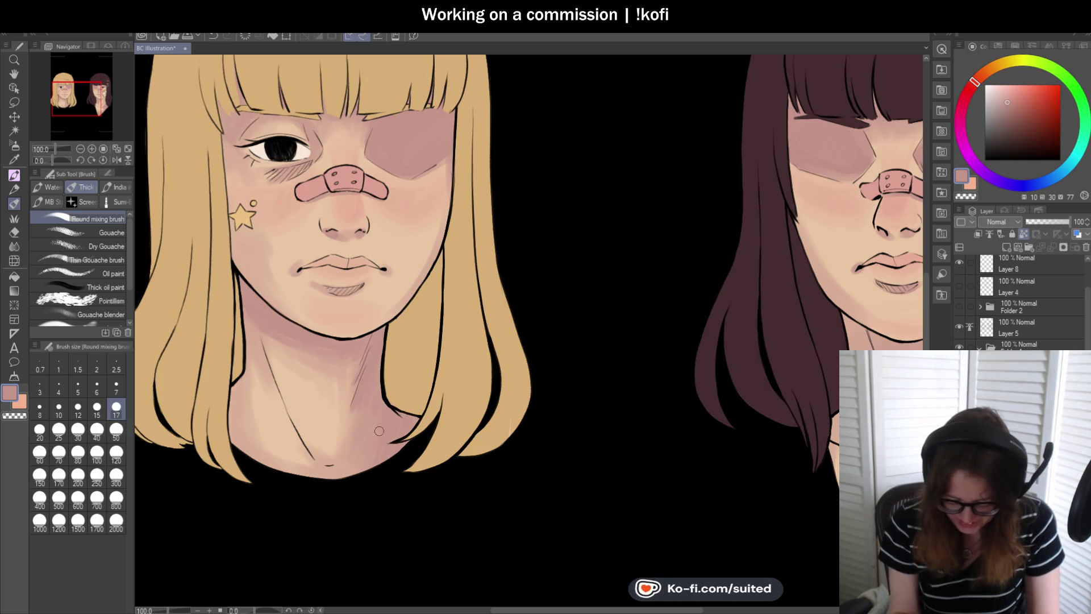
key(ctrl+0)
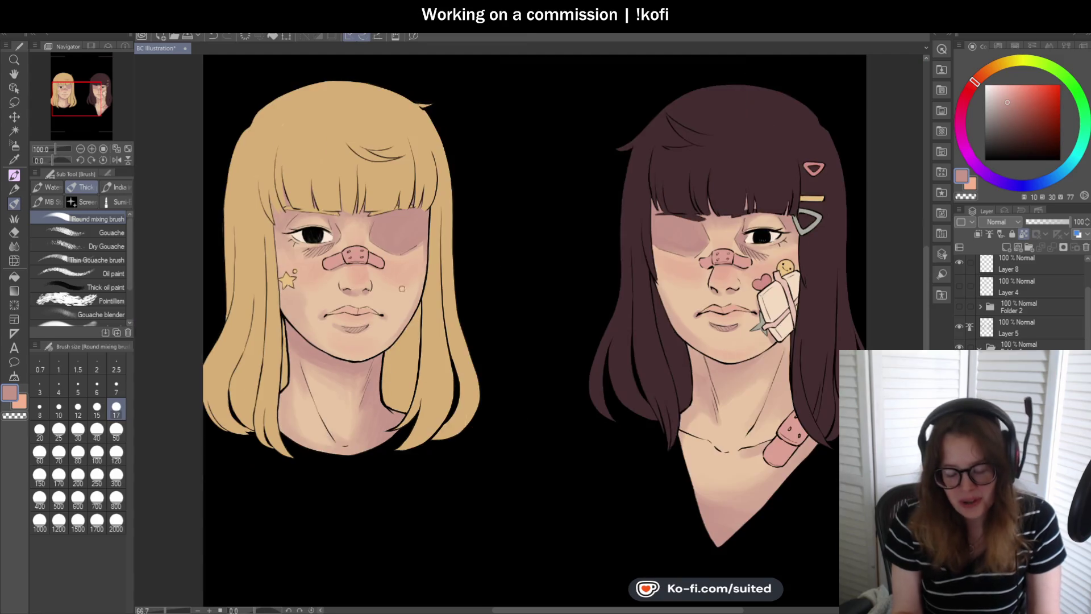
scroll(376, 240, up, 5)
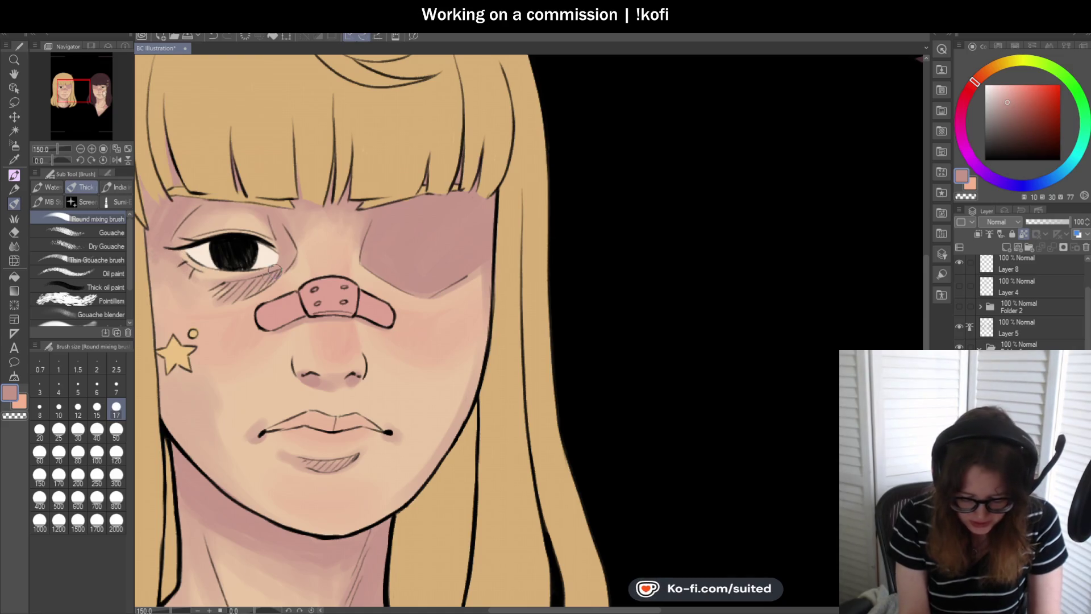
scroll(454, 350, down, 4)
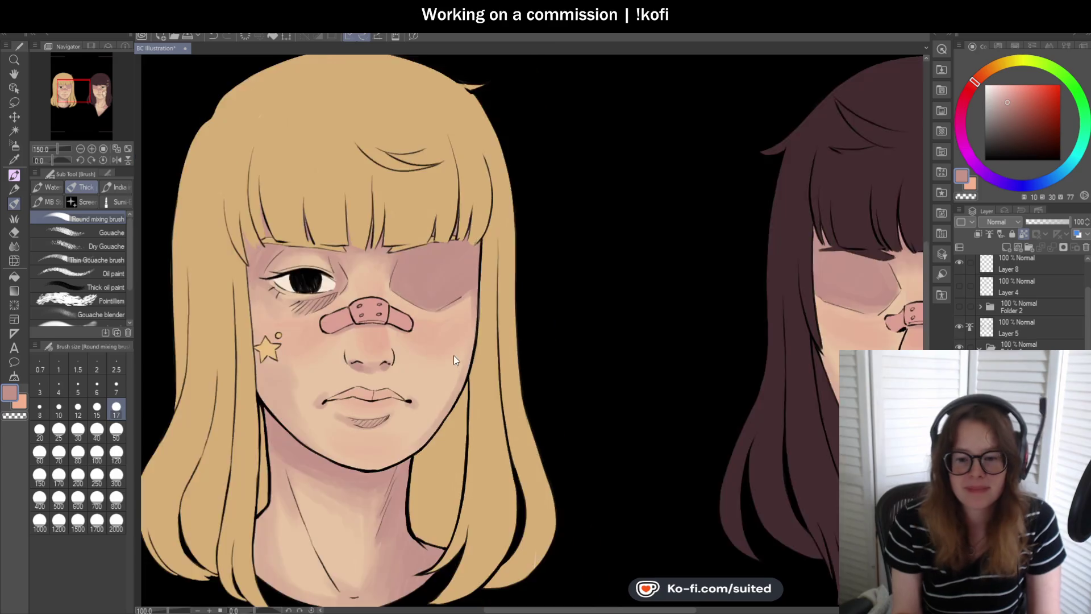
scroll(457, 399, up, 2)
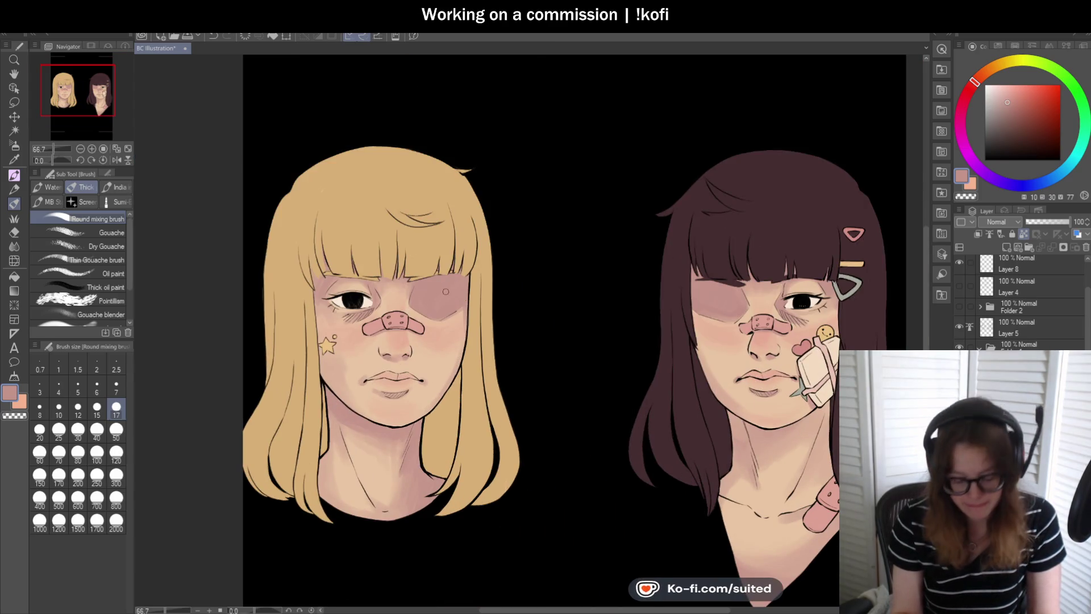
scroll(442, 293, down, 1)
scroll(569, 369, right, 2)
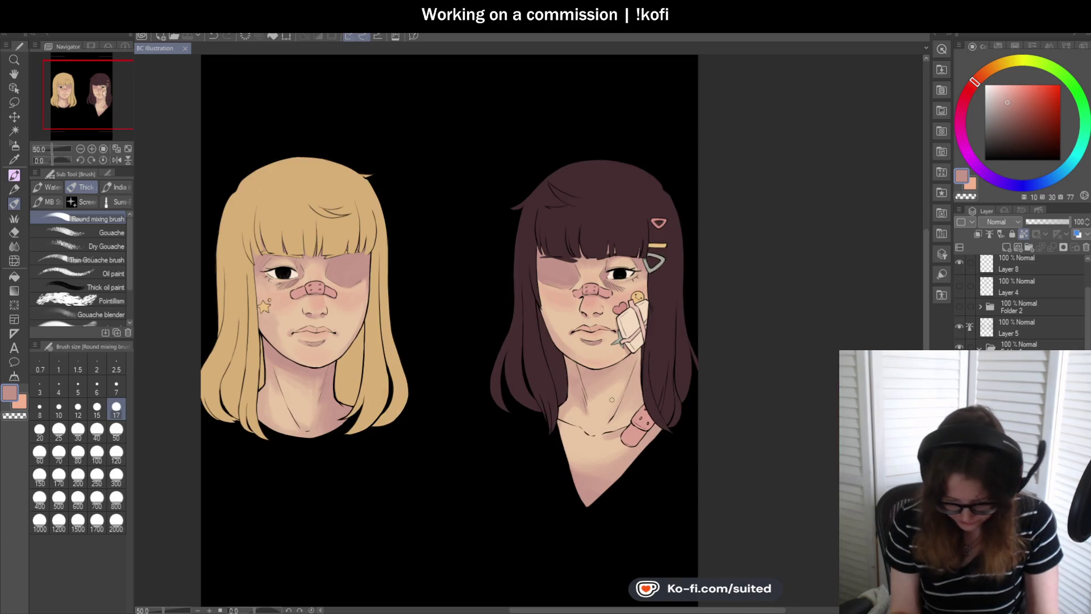
scroll(328, 376, up, 3)
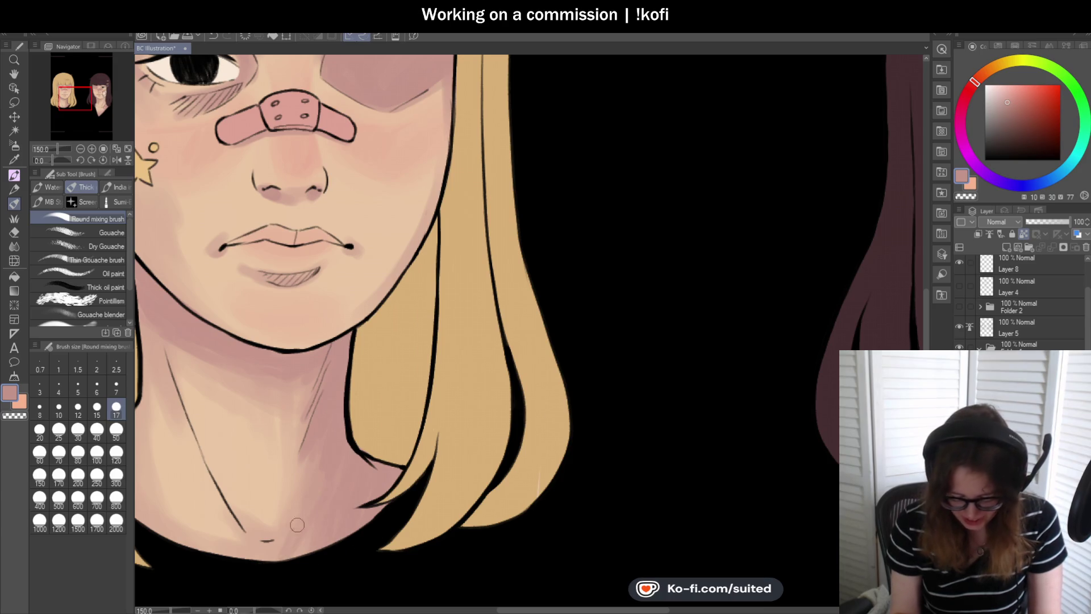
scroll(341, 512, down, 5)
scroll(368, 403, up, 5)
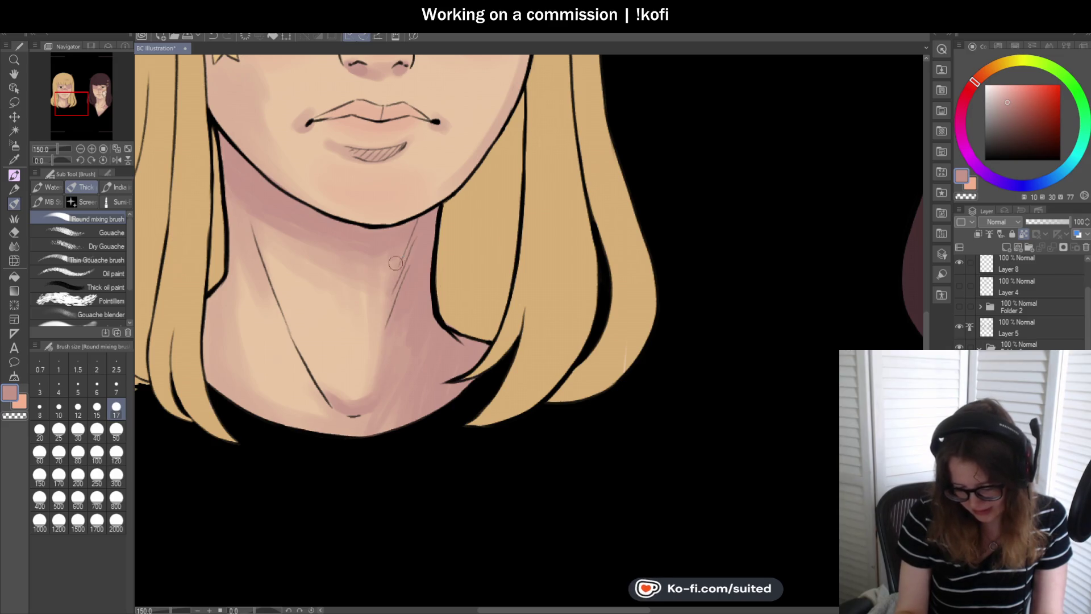
scroll(280, 211, down, 2)
scroll(363, 233, up, 2)
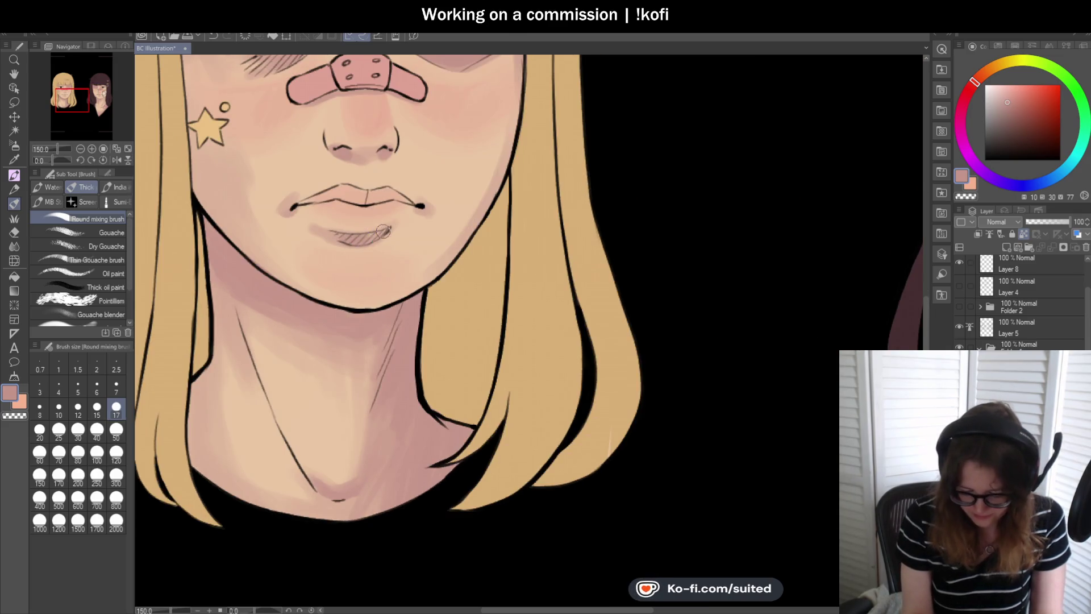
scroll(382, 233, down, 3)
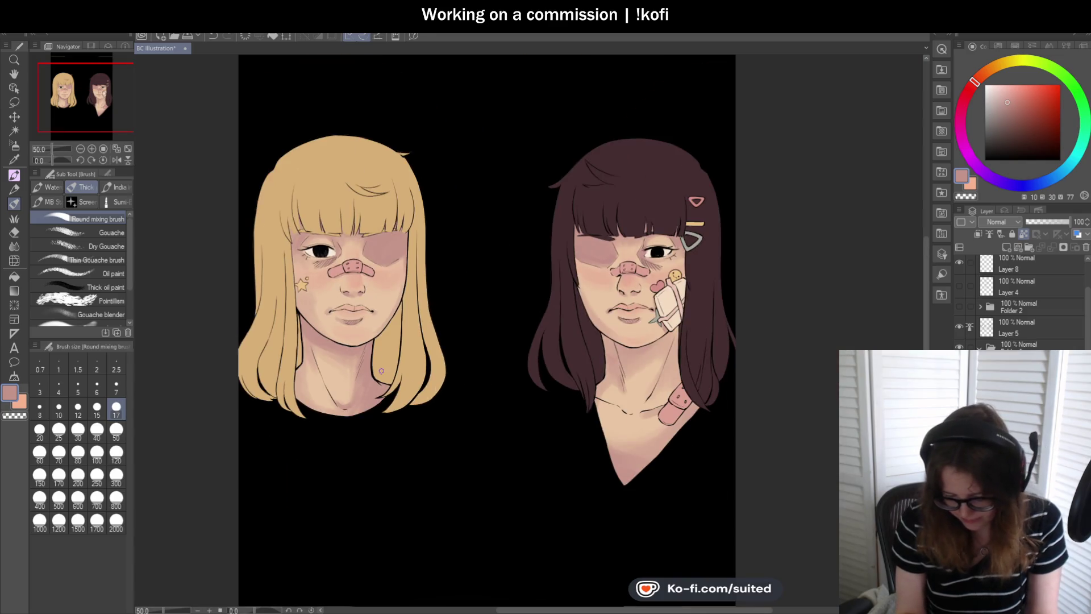
key(ctrl+s)
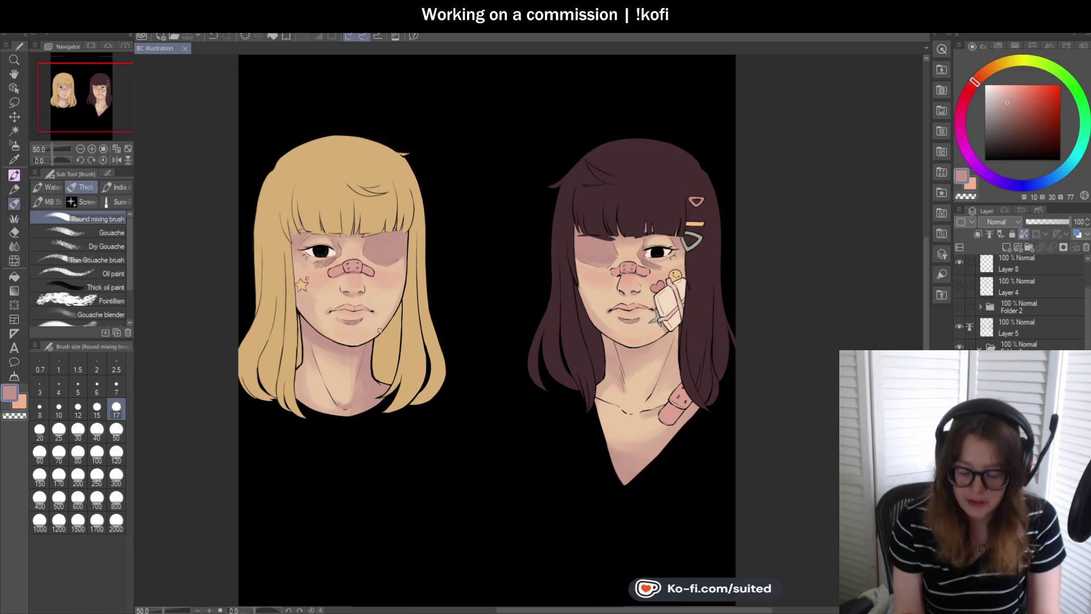
- Zoom in and out to review the blonde girl's finished face and neck shading
scroll(341, 227, up, 5)
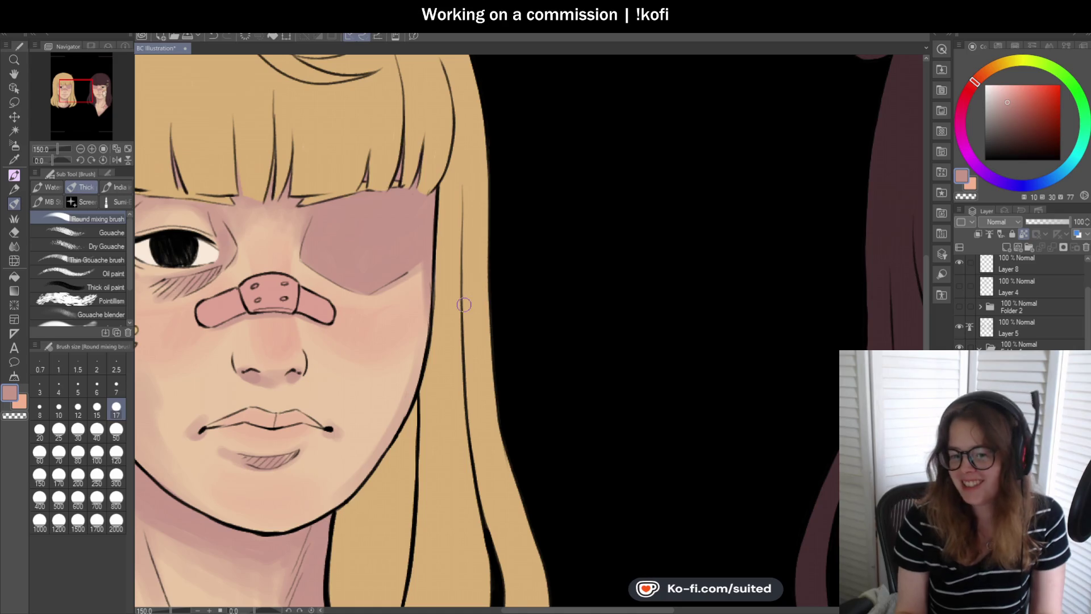
scroll(328, 261, down, 5)
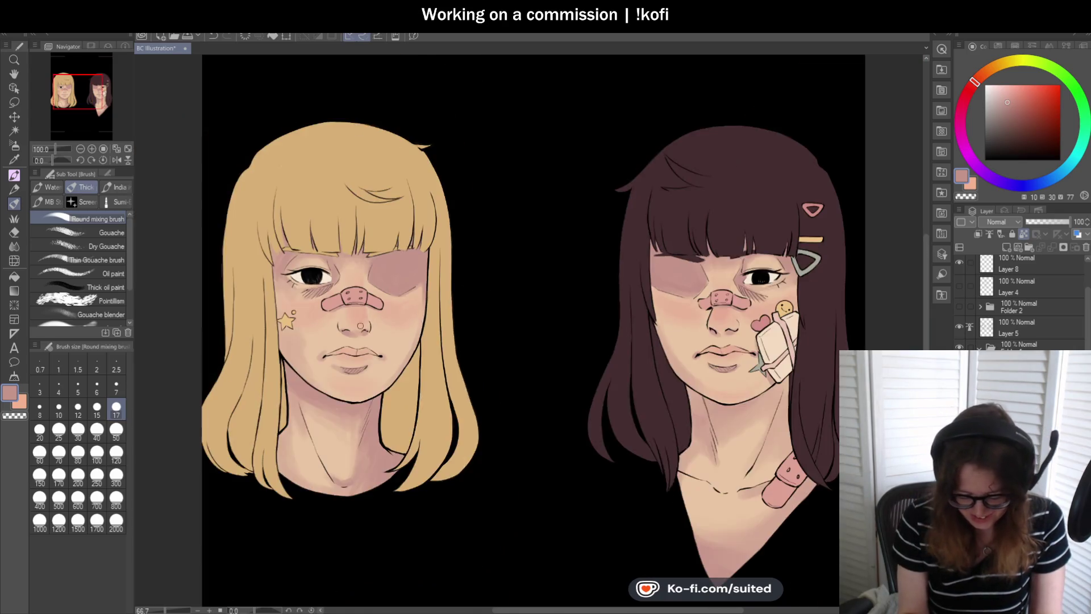
scroll(385, 329, up, 6)
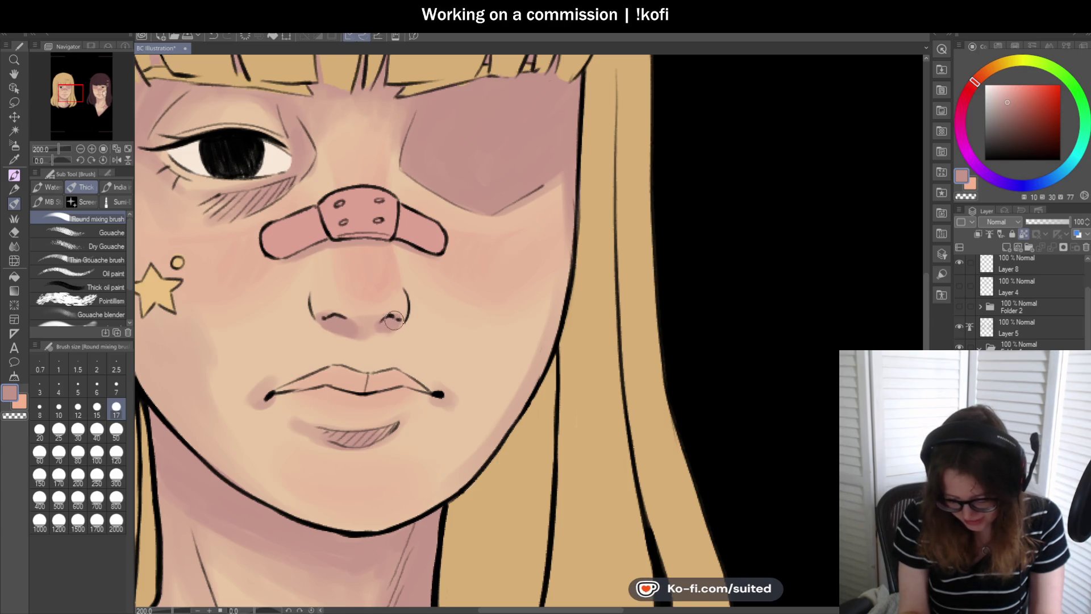
scroll(394, 321, down, 5)
scroll(378, 374, up, 5)
scroll(466, 340, down, 4)
scroll(280, 362, up, 2)
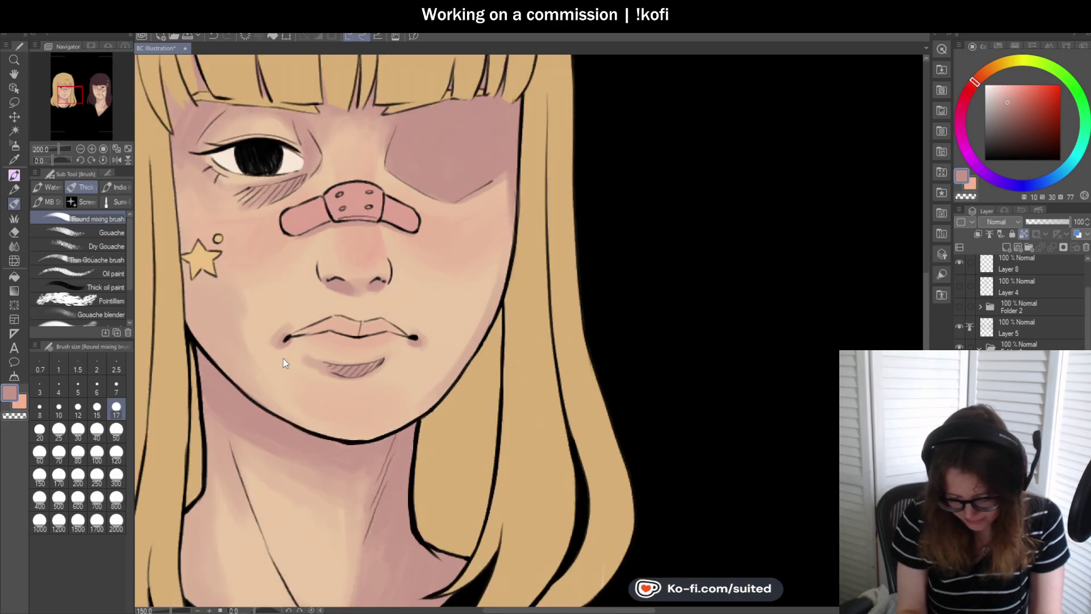
scroll(279, 362, down, 3)
scroll(404, 310, down, 2)
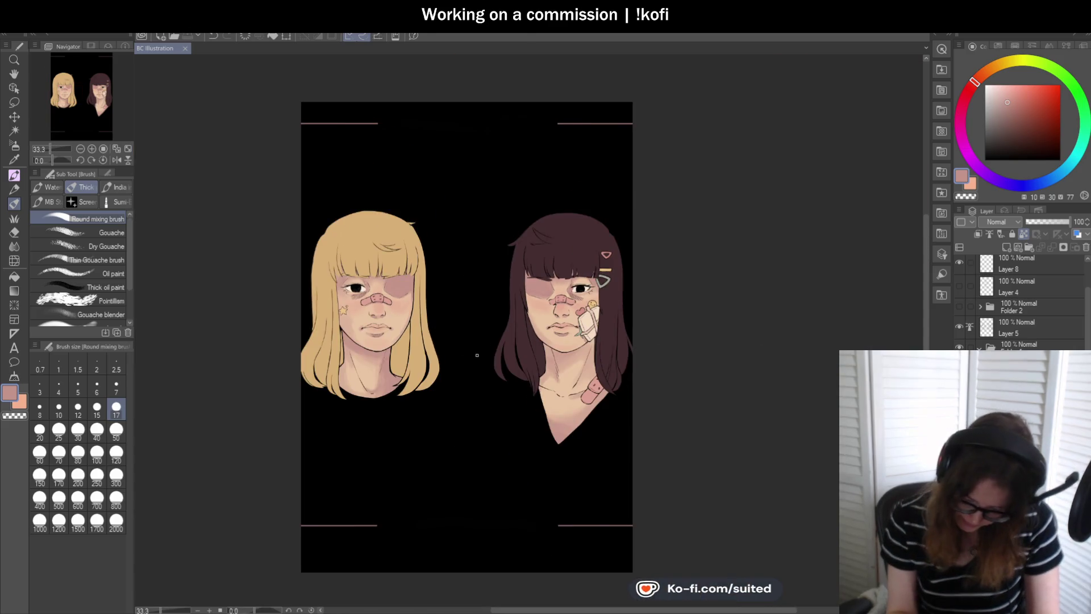
scroll(696, 311, up, 1)
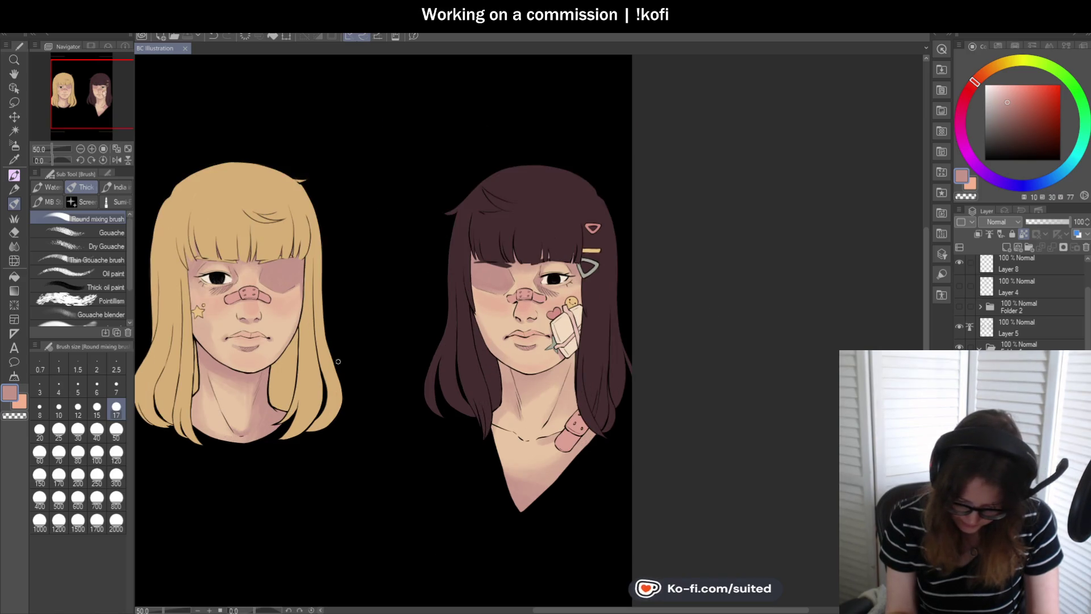
scroll(338, 361, down, 1)
scroll(556, 366, up, 3)
- Shift the paint colour redder and darken the bruise hatching under the dark-haired girl's eye
drag(975, 85, 1009, 111)
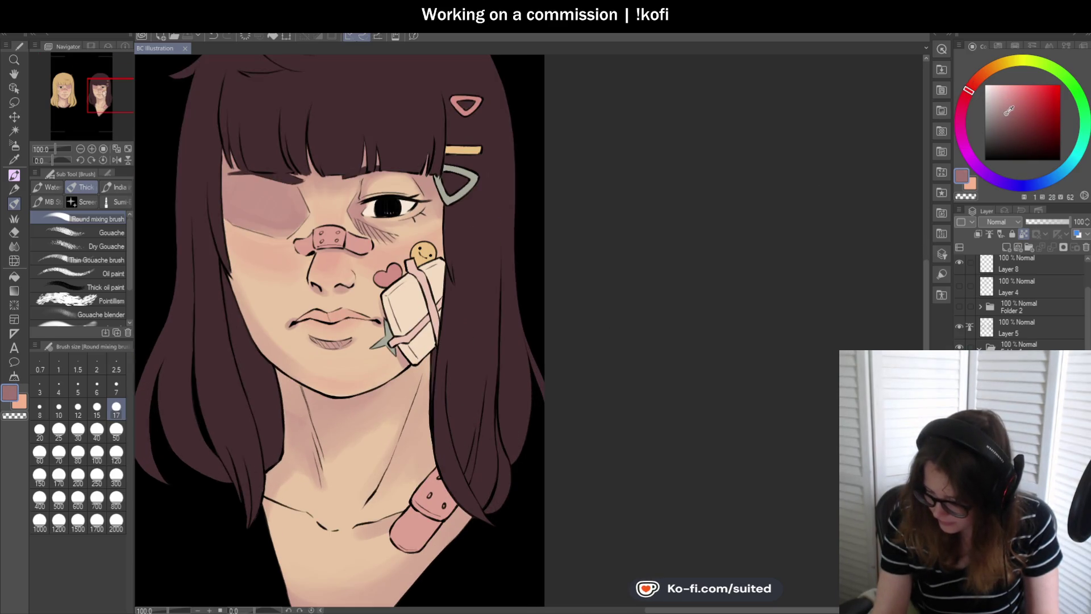
scroll(575, 336, down, 1)
scroll(478, 305, up, 3)
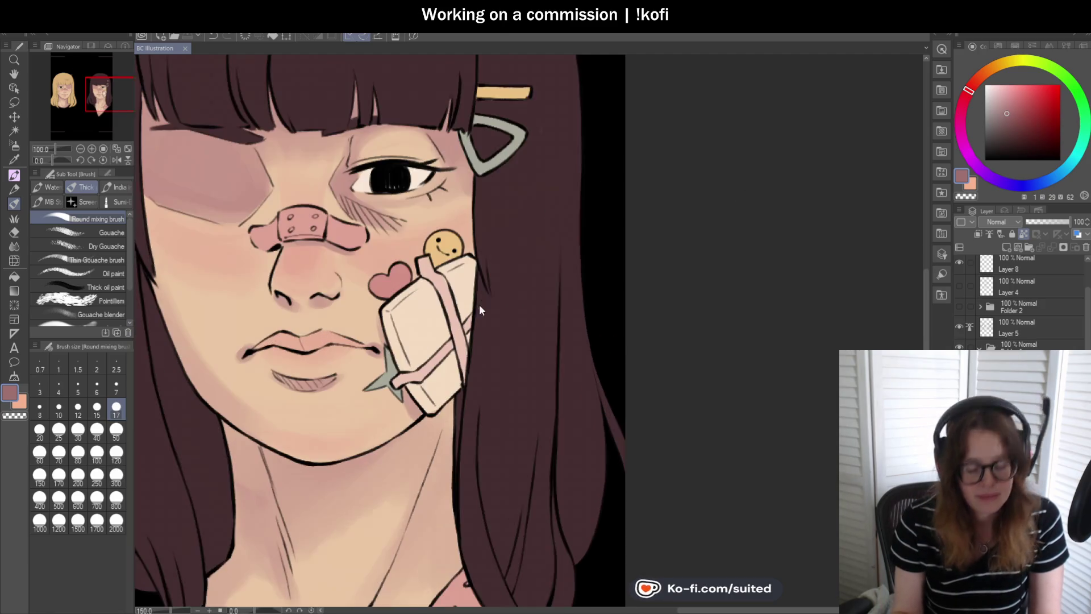
scroll(362, 196, up, 1)
mouse_move(335, 194)
mouse_down()
mouse_move(372, 238)
mouse_move(385, 225)
mouse_move(350, 177)
mouse_up()
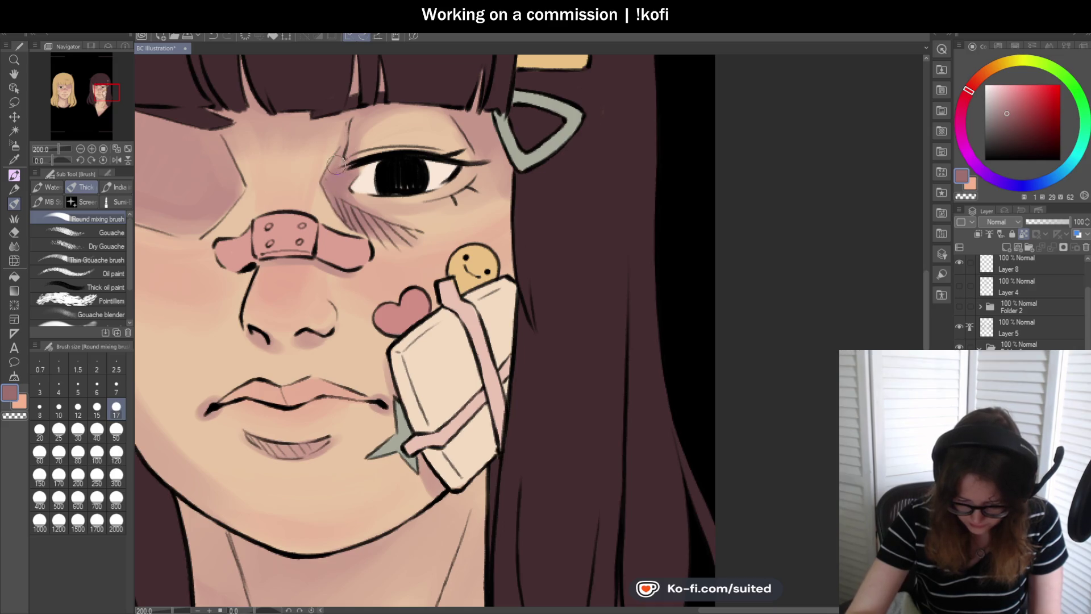
- Add light strokes on her lower lip and darken the left corner of the mouth
scroll(566, 279, down, 2)
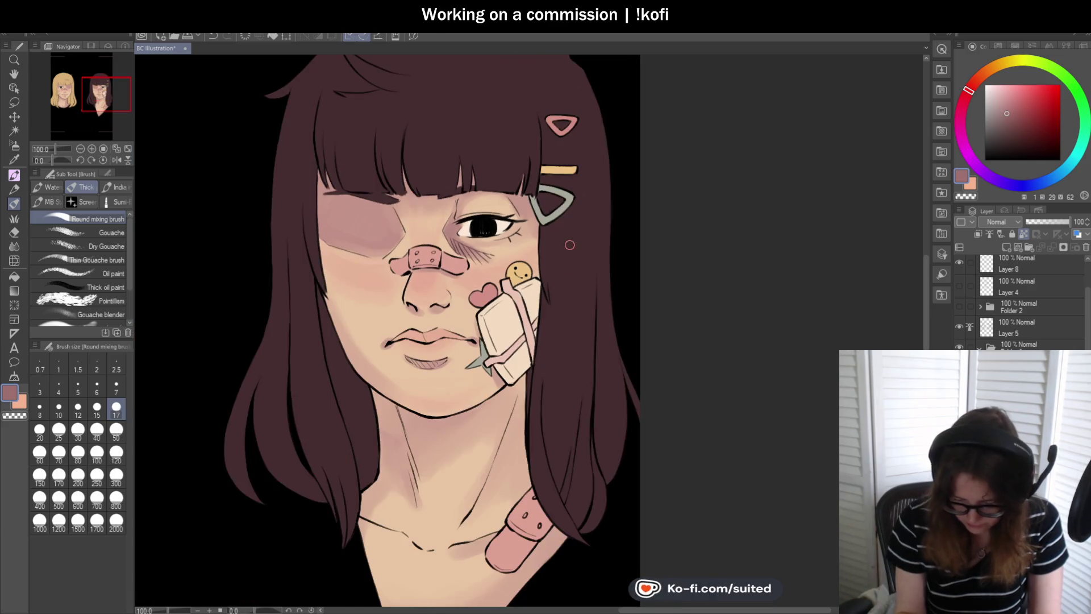
scroll(423, 310, up, 2)
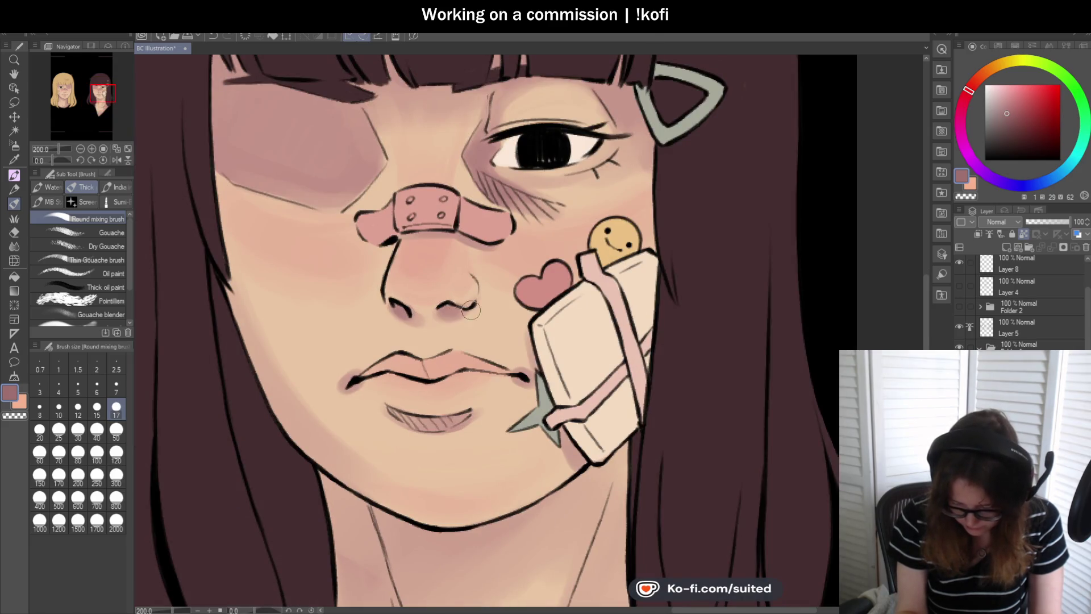
scroll(446, 313, down, 5)
scroll(446, 318, up, 5)
drag(421, 341, 473, 341)
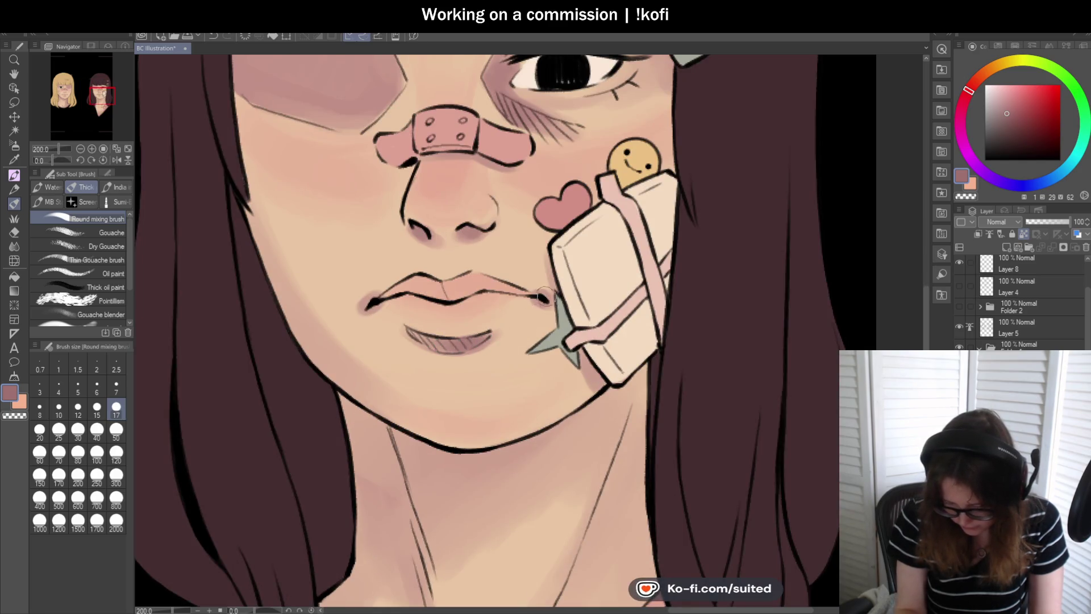
drag(382, 300, 367, 308)
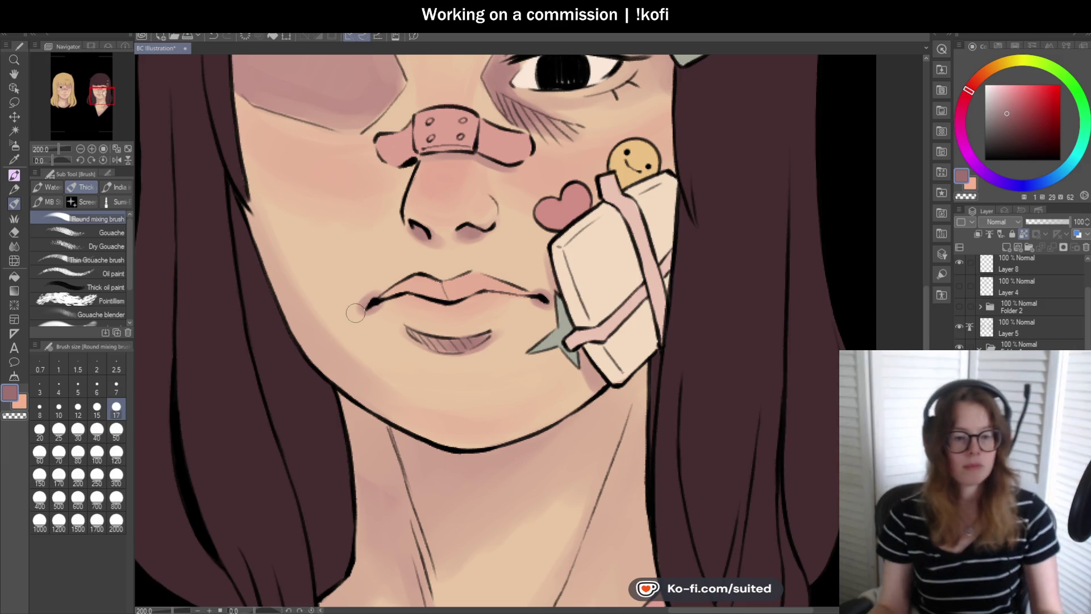
- Shade the skin under the bangs beside the hairclip
scroll(493, 312, down, 5)
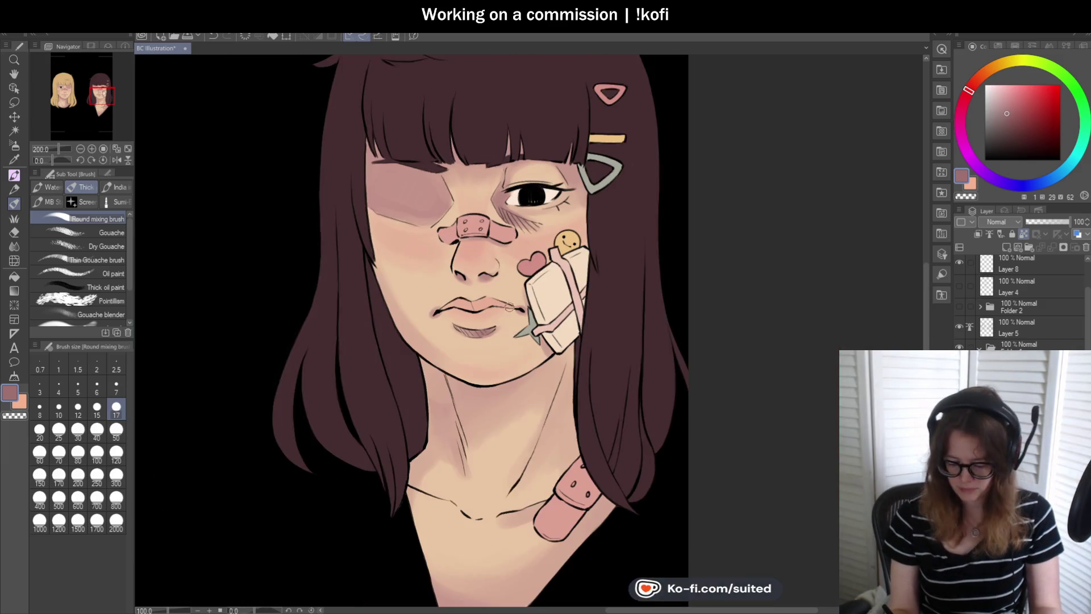
scroll(562, 159, up, 5)
mouse_move(562, 157)
mouse_down()
mouse_move(588, 187)
mouse_move(574, 159)
mouse_move(594, 135)
mouse_up()
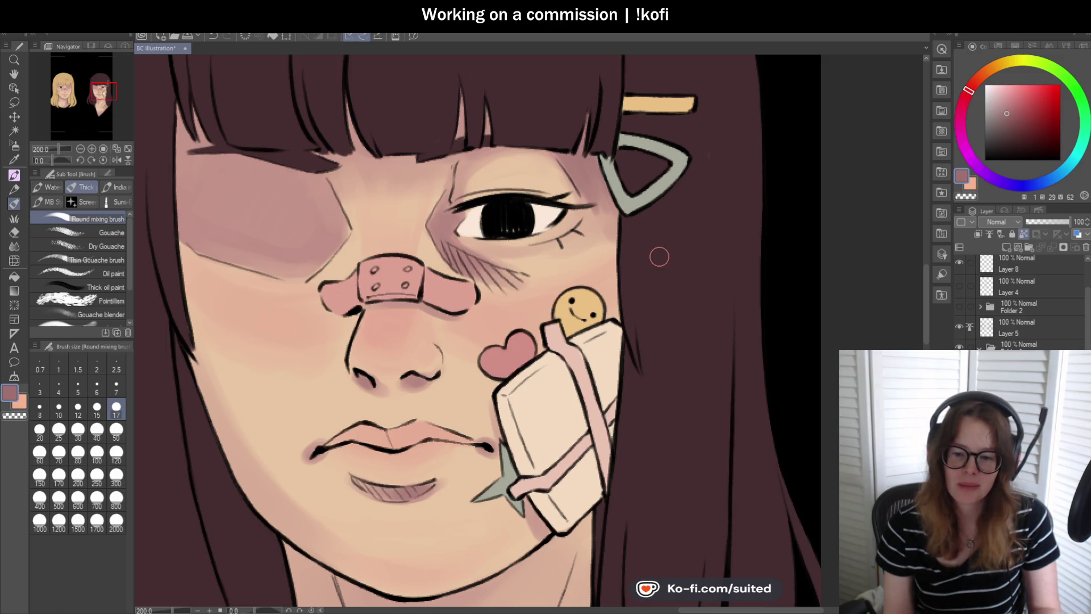
- Paint a darker mauve stroke along the underside of the dark-haired girl's jaw toward the chin
scroll(658, 199, down, 4)
scroll(628, 194, up, 4)
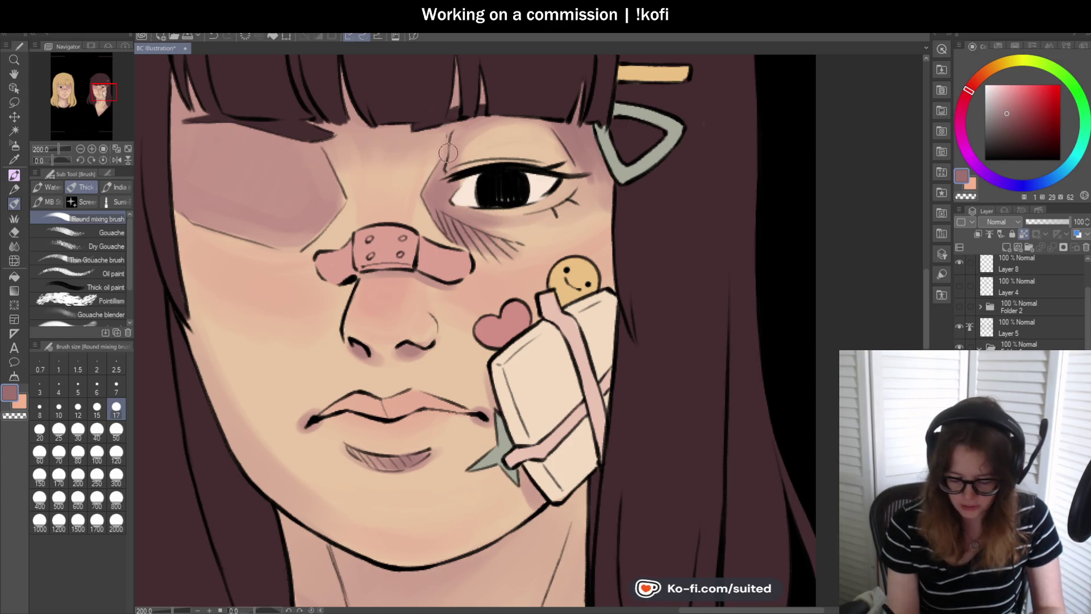
scroll(542, 159, down, 2)
scroll(520, 308, up, 1)
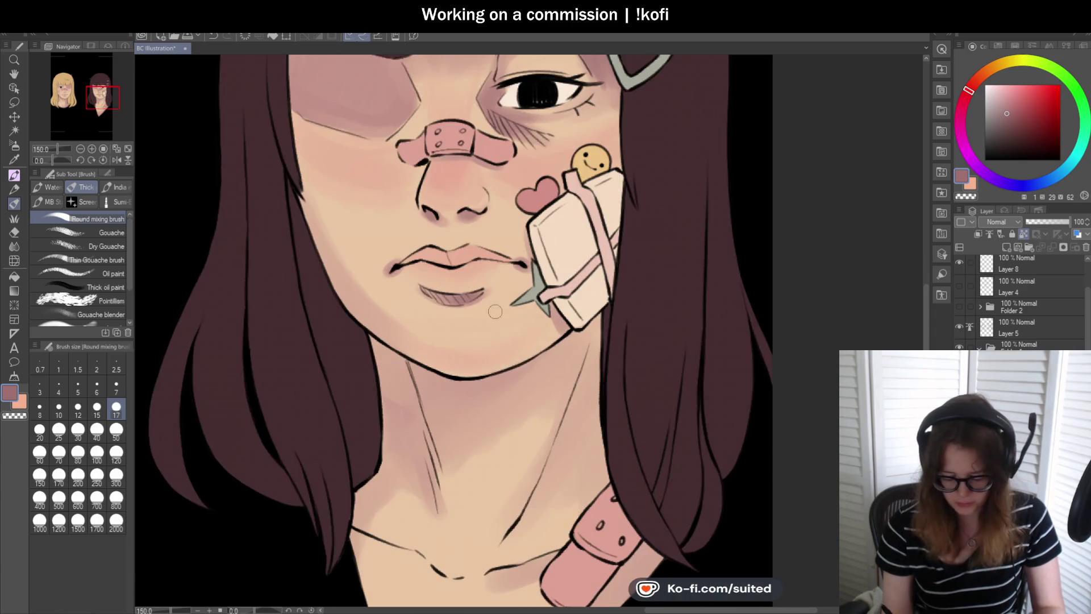
scroll(520, 308, down, 3)
scroll(463, 230, up, 5)
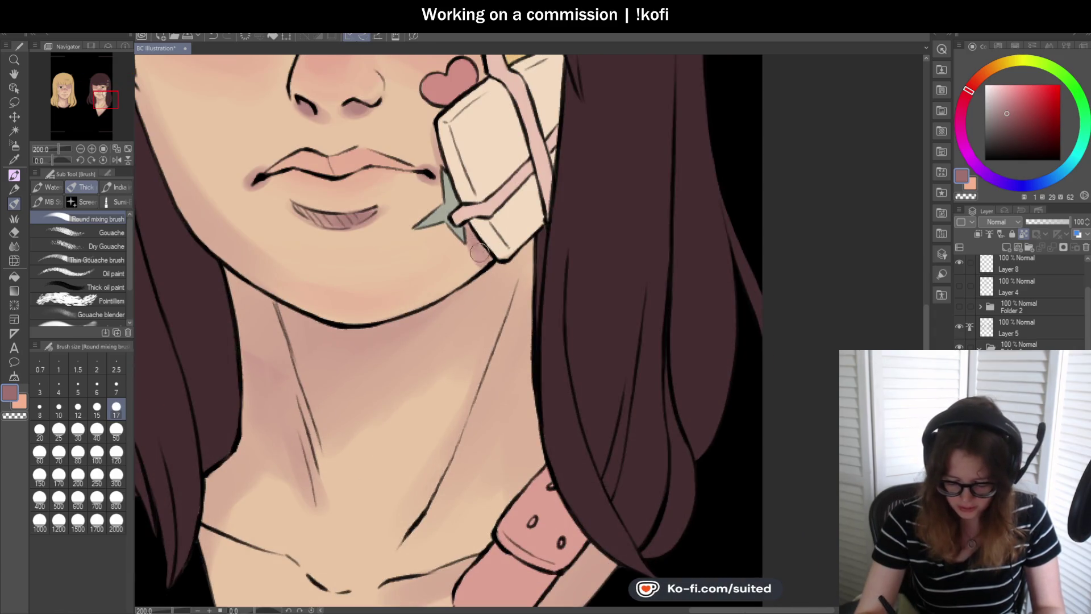
scroll(468, 230, down, 2)
scroll(555, 119, up, 2)
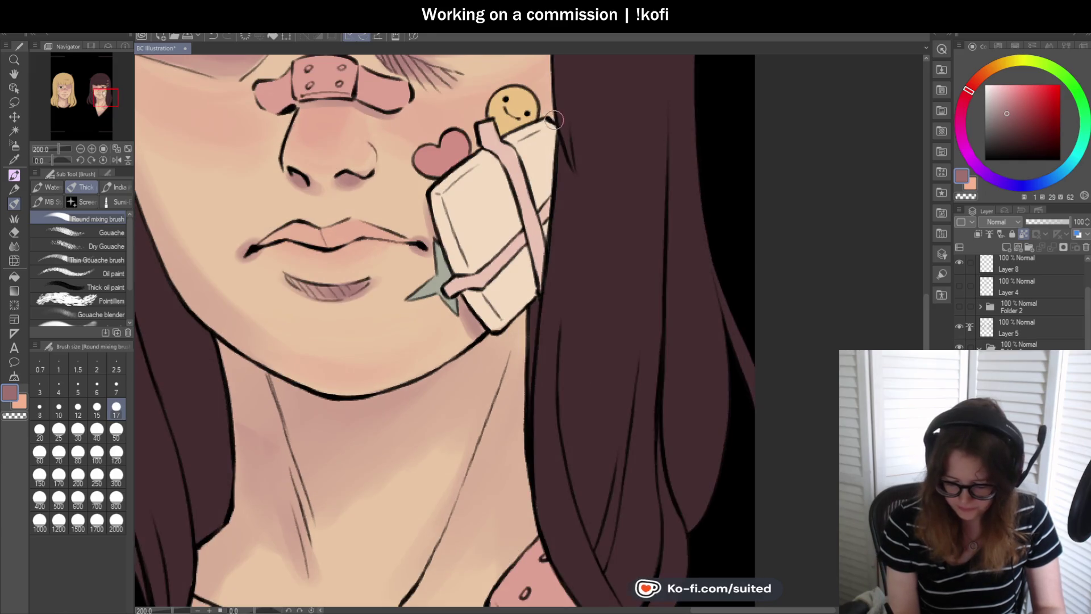
scroll(580, 223, down, 2)
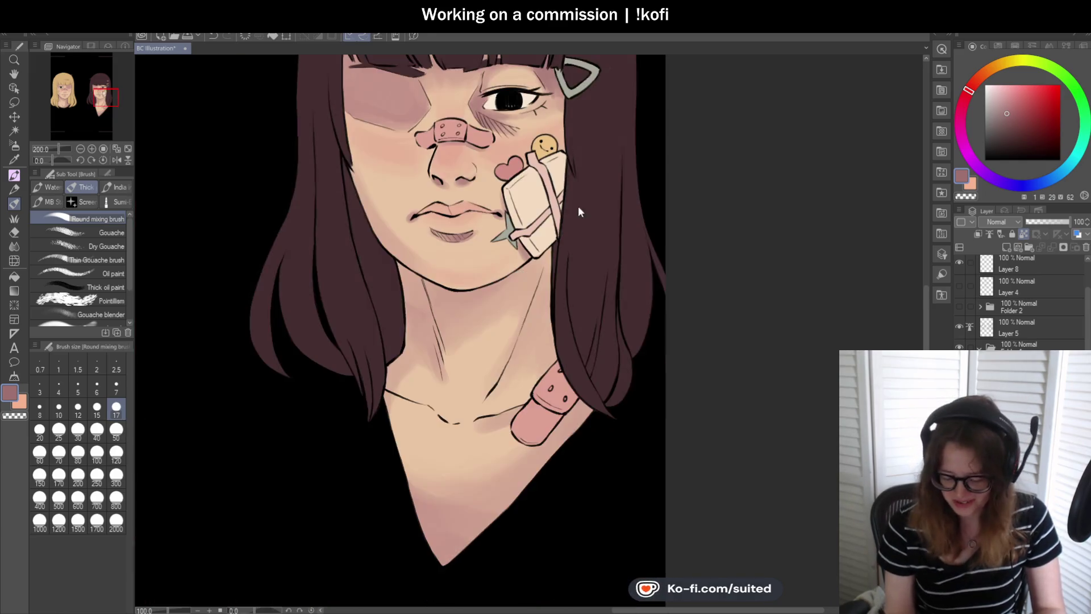
scroll(508, 278, up, 1)
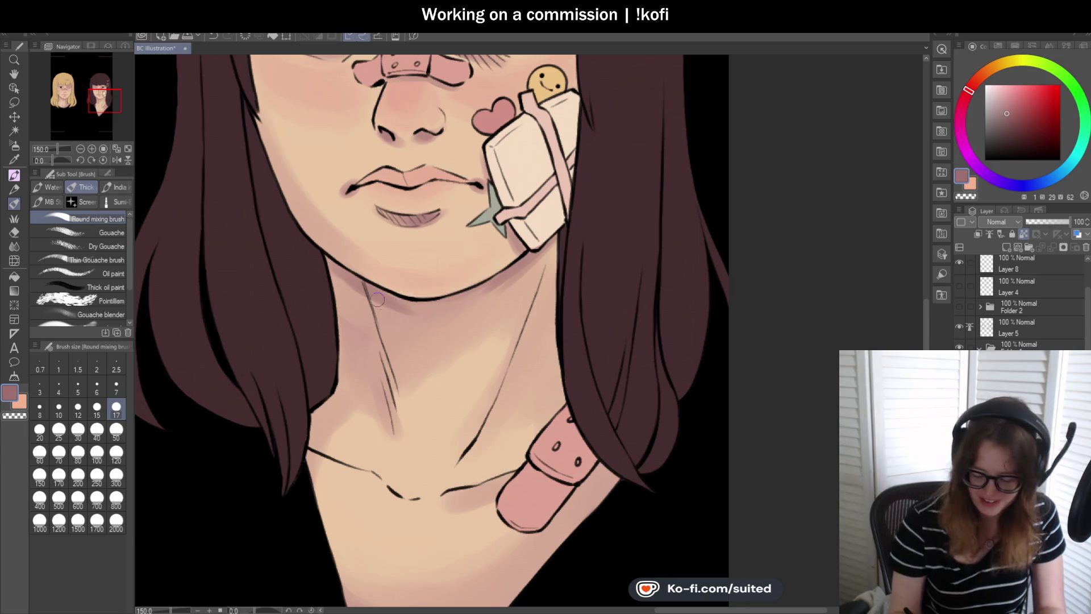
mouse_move(436, 325)
mouse_down()
mouse_move(483, 295)
mouse_move(409, 309)
mouse_move(430, 316)
mouse_move(490, 296)
mouse_up()
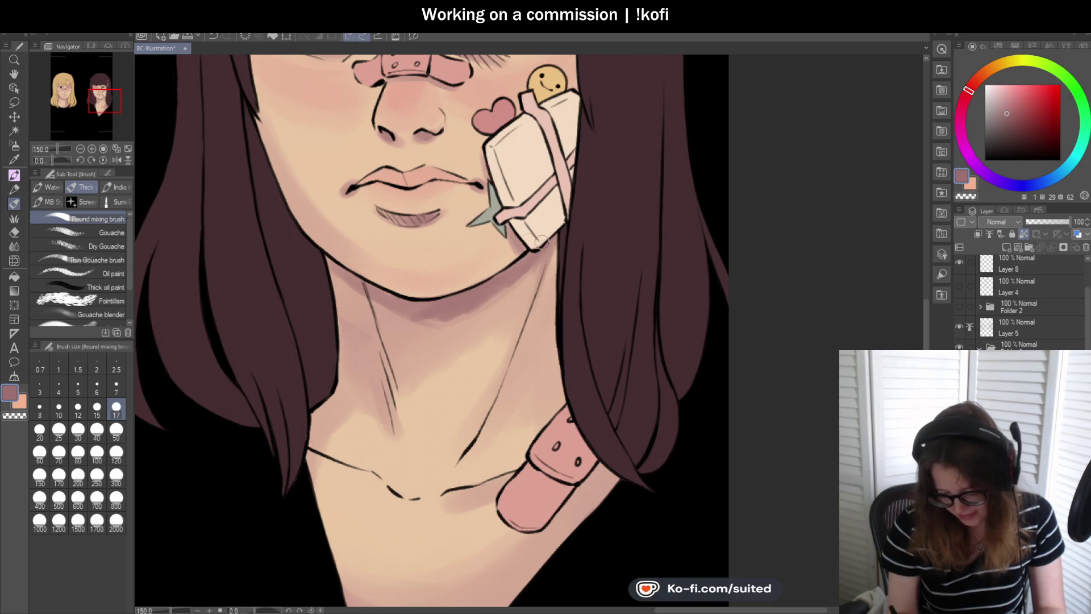
scroll(547, 245, down, 3)
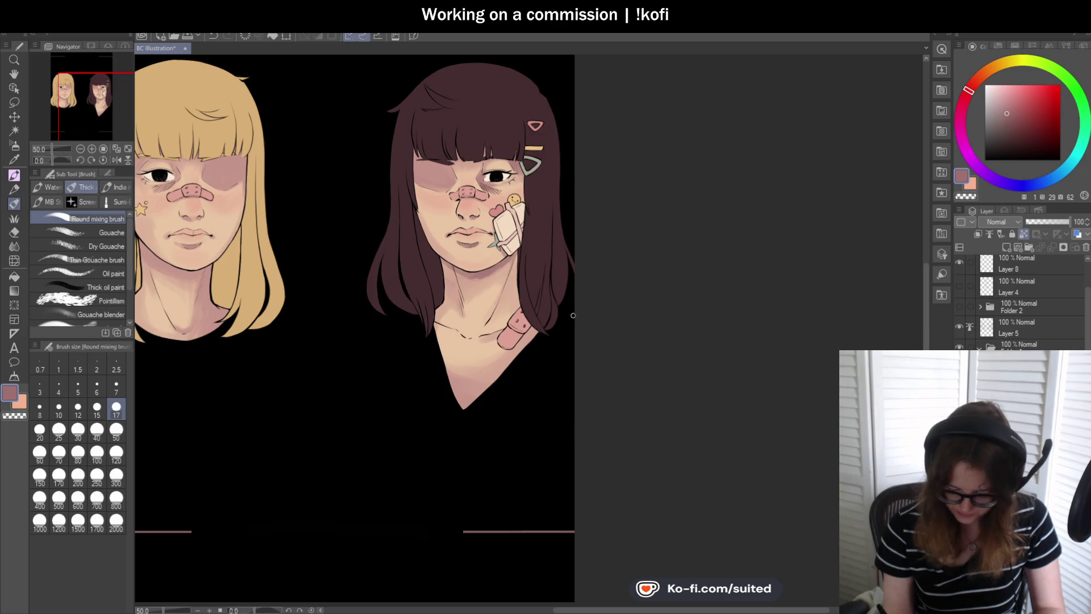
- Darken the dark-haired girl's collarbone line, extending it to the bandage edge
scroll(493, 330, up, 2)
scroll(425, 341, up, 1)
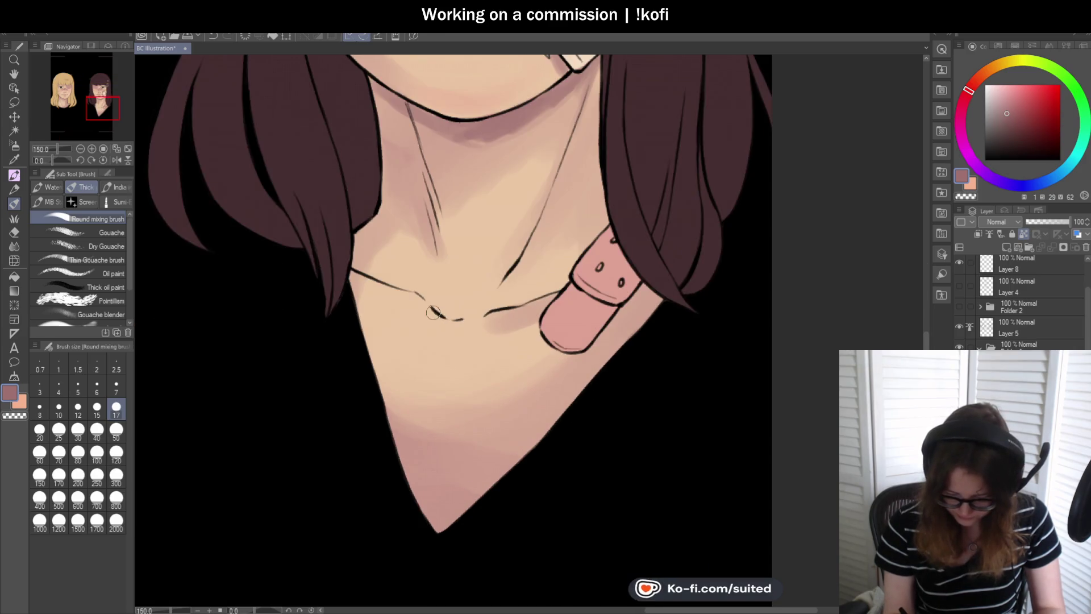
drag(420, 304, 427, 308)
drag(502, 312, 577, 287)
- Set the brush size to 120 and blend the skin shading on the lower neck
click(116, 454)
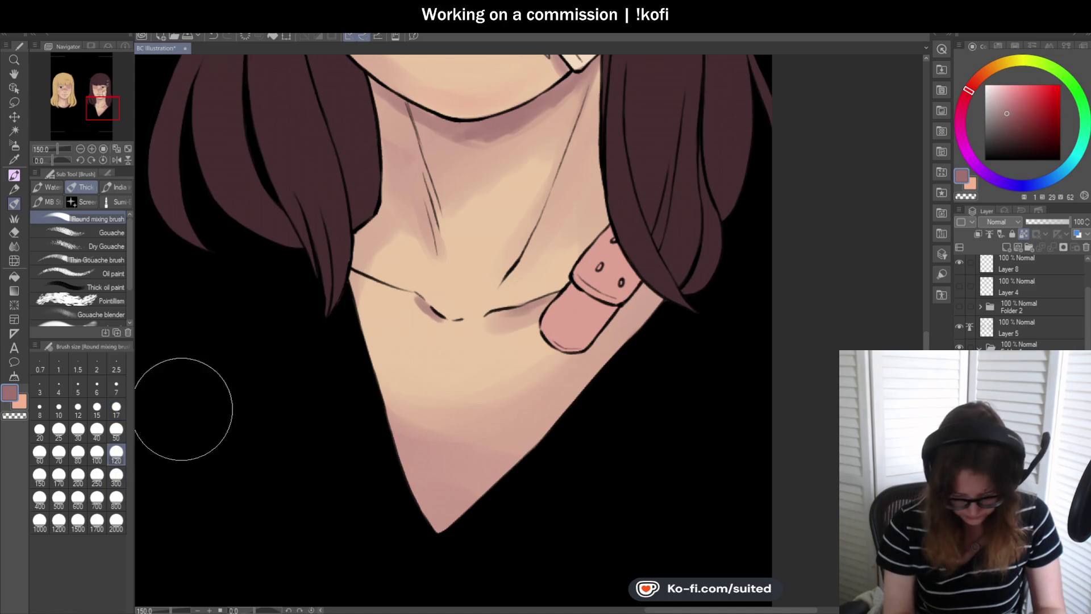
mouse_move(547, 432)
mouse_down()
mouse_move(438, 450)
mouse_move(507, 467)
mouse_move(450, 450)
mouse_move(537, 416)
mouse_up()
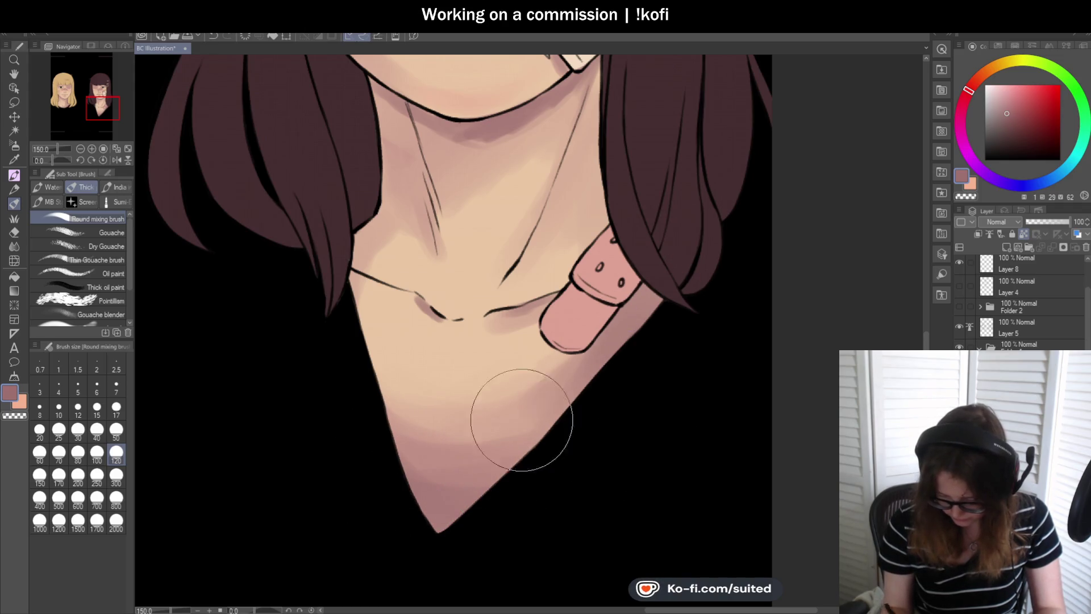
scroll(437, 406, down, 2)
scroll(512, 337, down, 1)
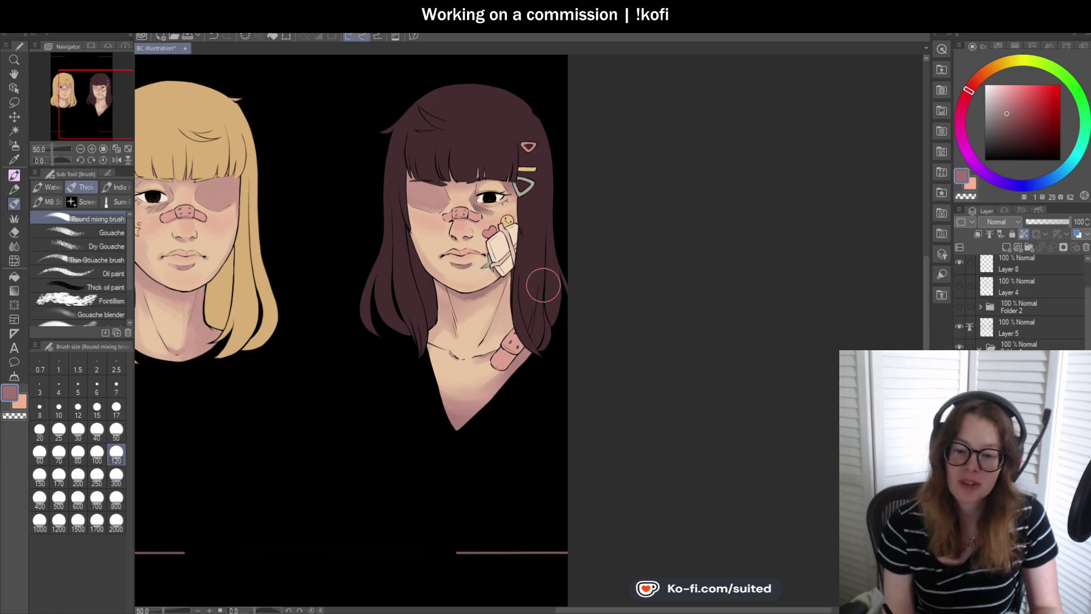
scroll(519, 219, up, 5)
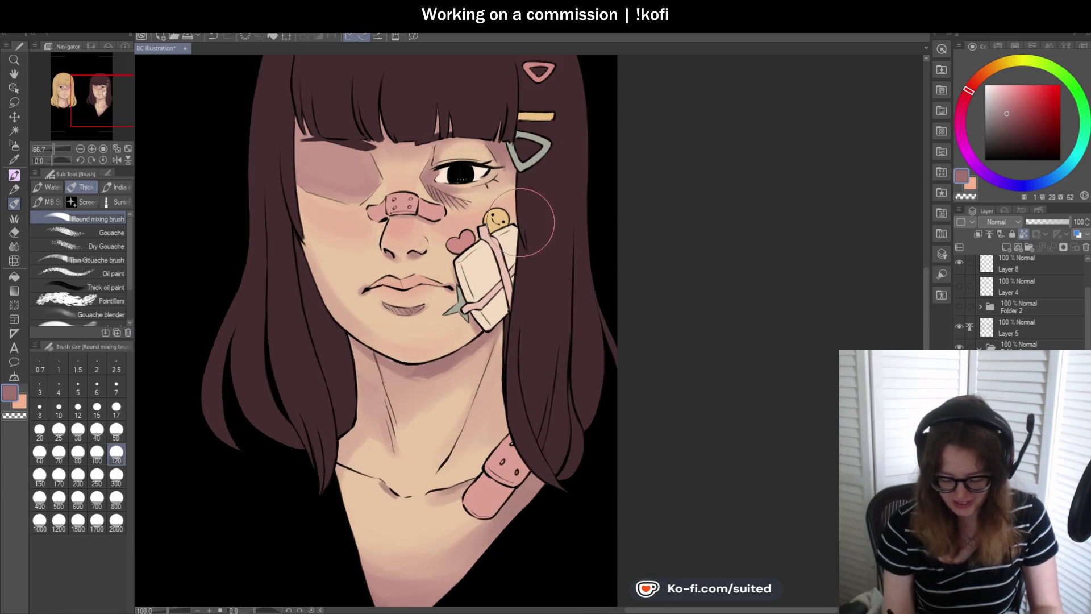
- At brush size 50, paint pink shadow under the jaw on the neck's left and blend it
key(bracketleft)
key(bracketleft)
key(bracketleft)
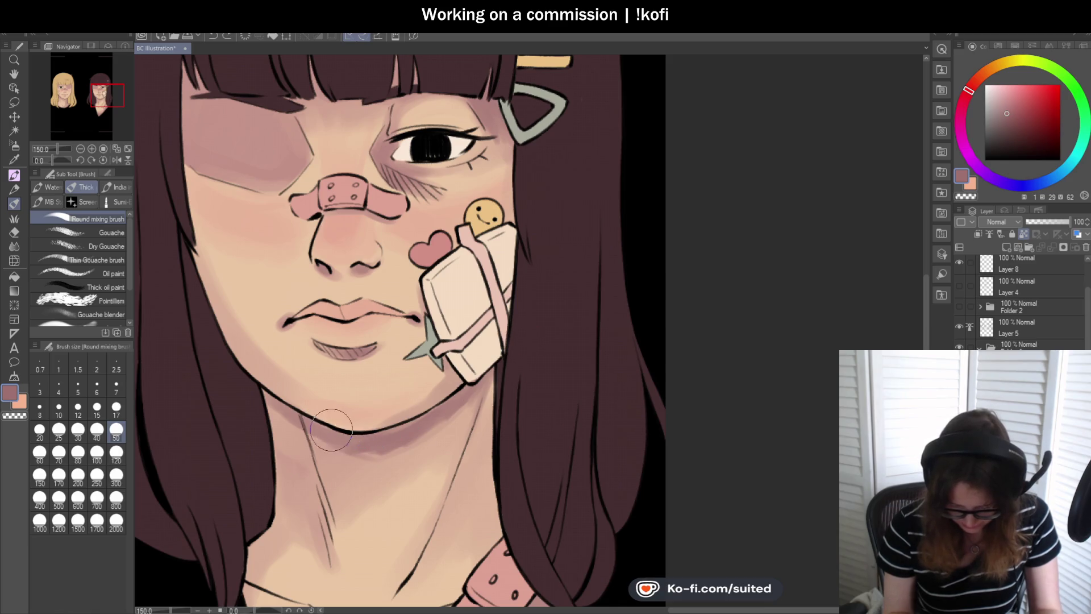
scroll(369, 440, down, 2)
scroll(407, 301, up, 2)
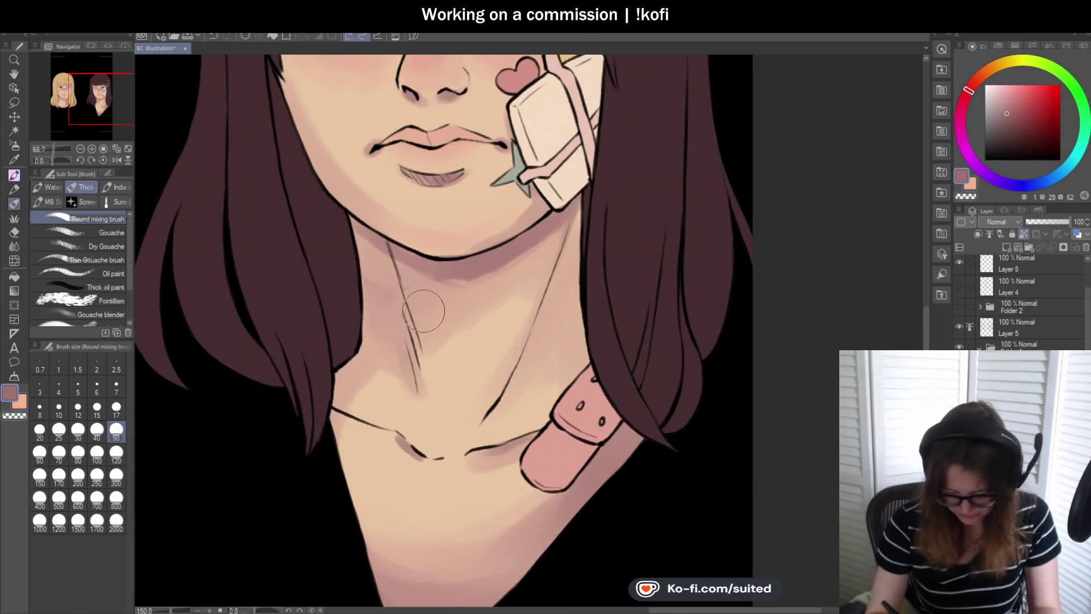
mouse_move(406, 301)
mouse_down()
mouse_move(368, 259)
mouse_move(377, 324)
mouse_up()
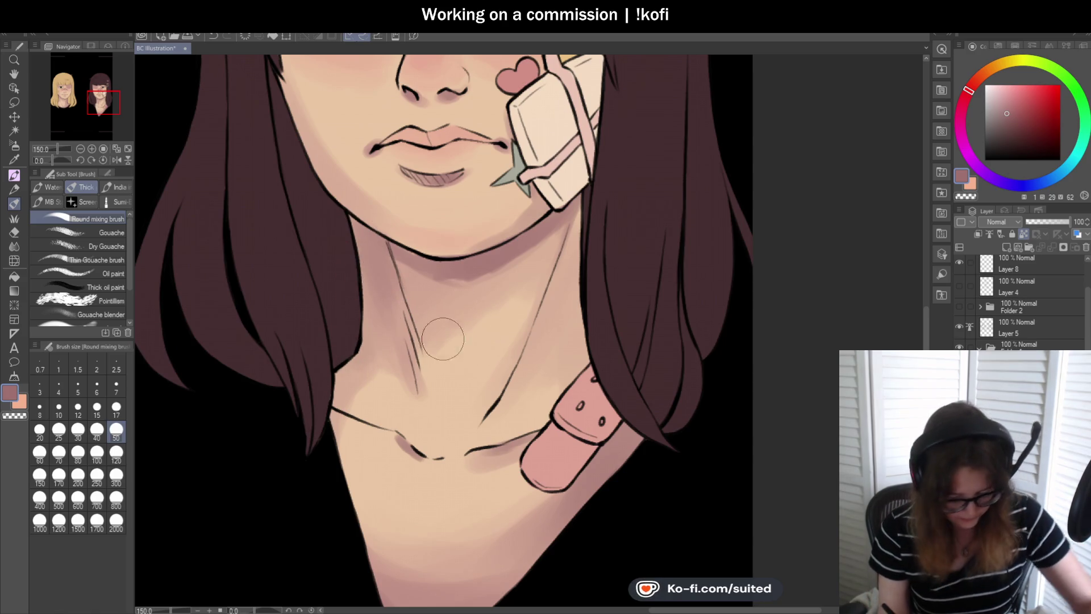
mouse_move(361, 351)
mouse_down()
mouse_move(366, 363)
mouse_move(390, 310)
mouse_move(391, 353)
mouse_up()
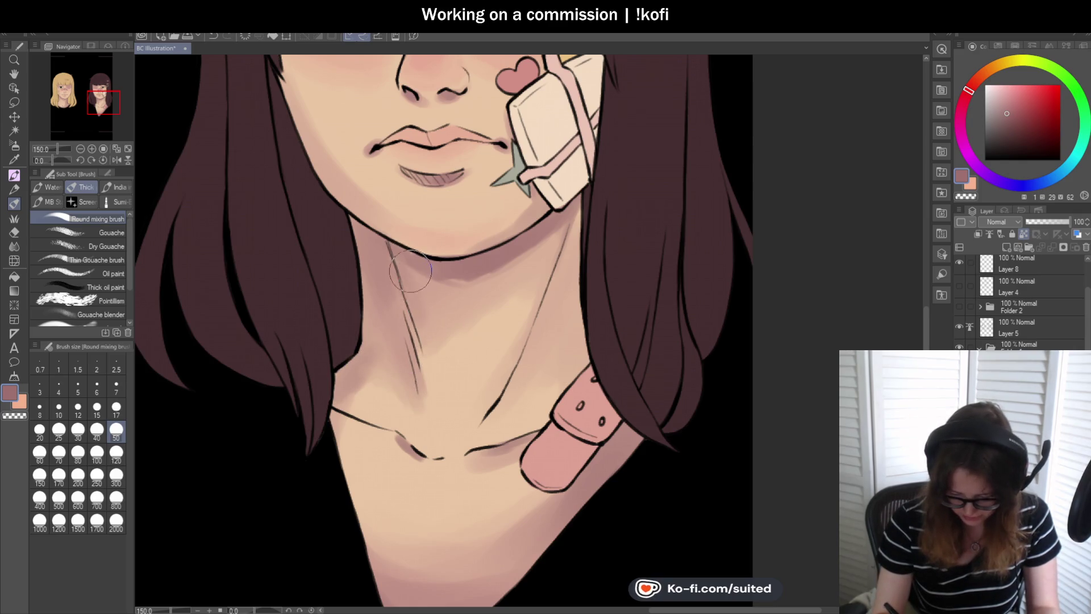
scroll(449, 261, down, 2)
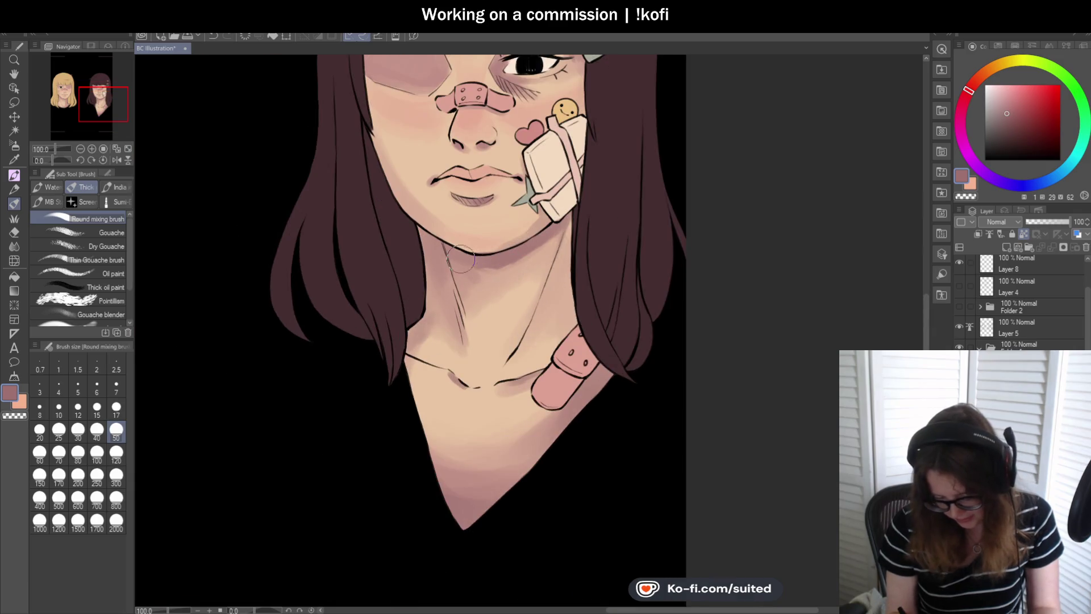
scroll(455, 244, up, 1)
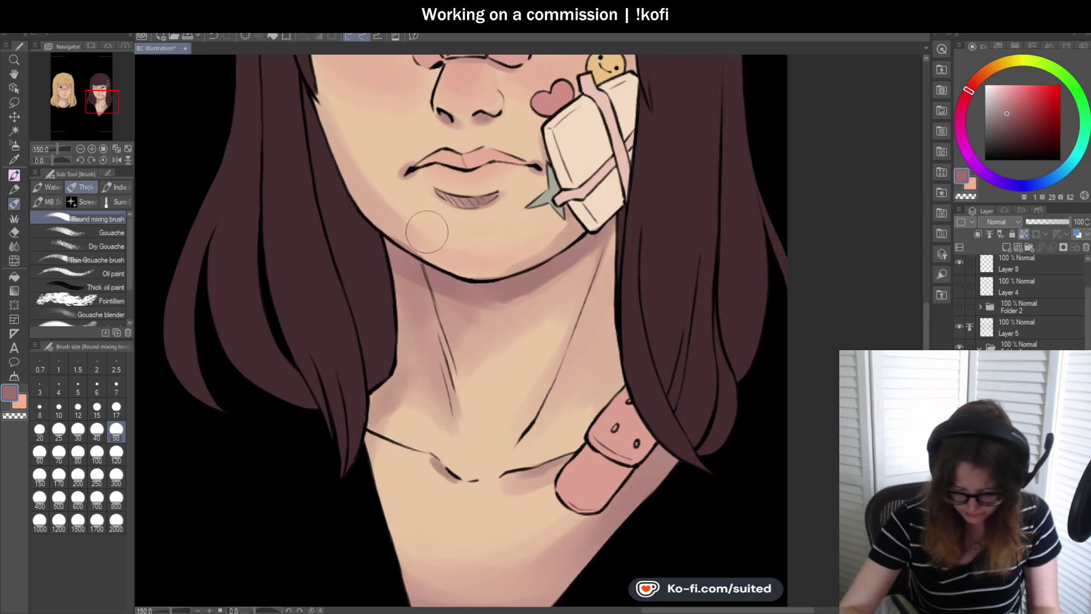
scroll(375, 228, up, 1)
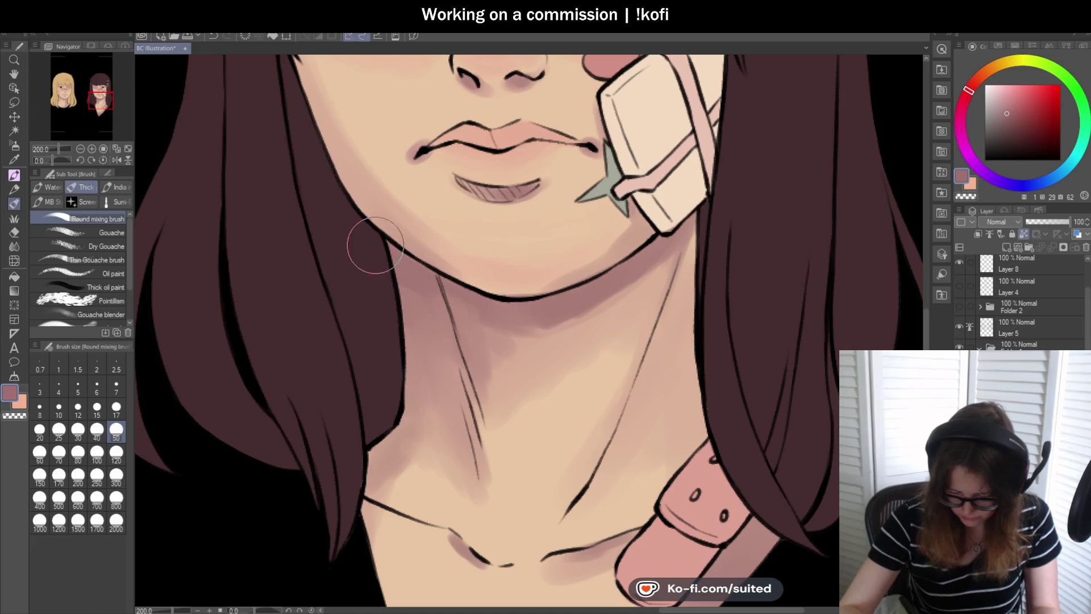
- Zoom out to view the whole dark-haired girl, then both portraits
key(ctrl+minus)
key(ctrl+minus)
key(ctrl+minus)
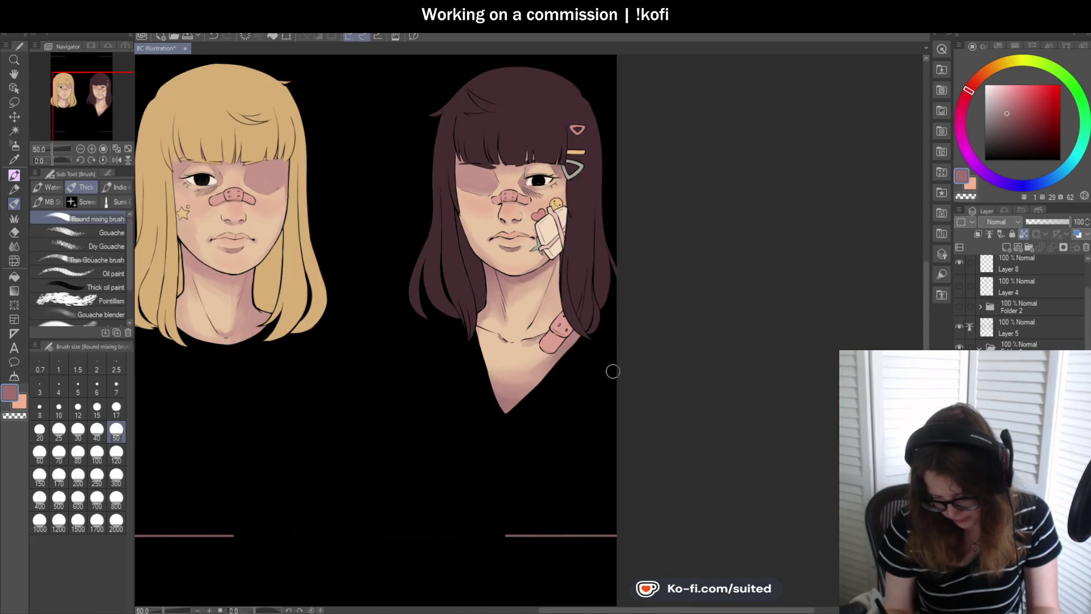
scroll(523, 397, up, 2)
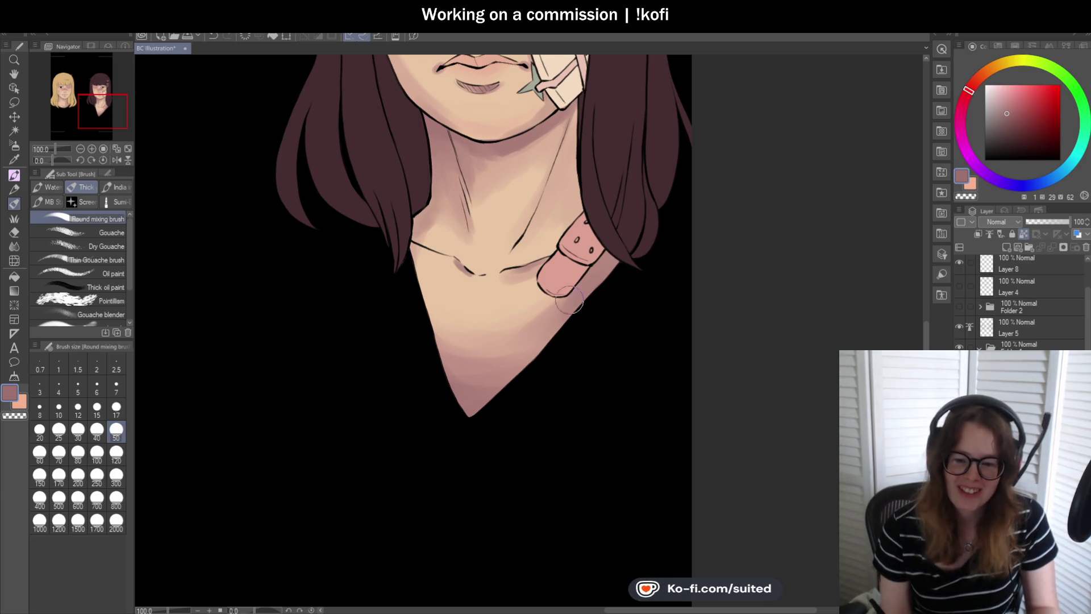
scroll(556, 316, down, 1)
scroll(555, 316, up, 3)
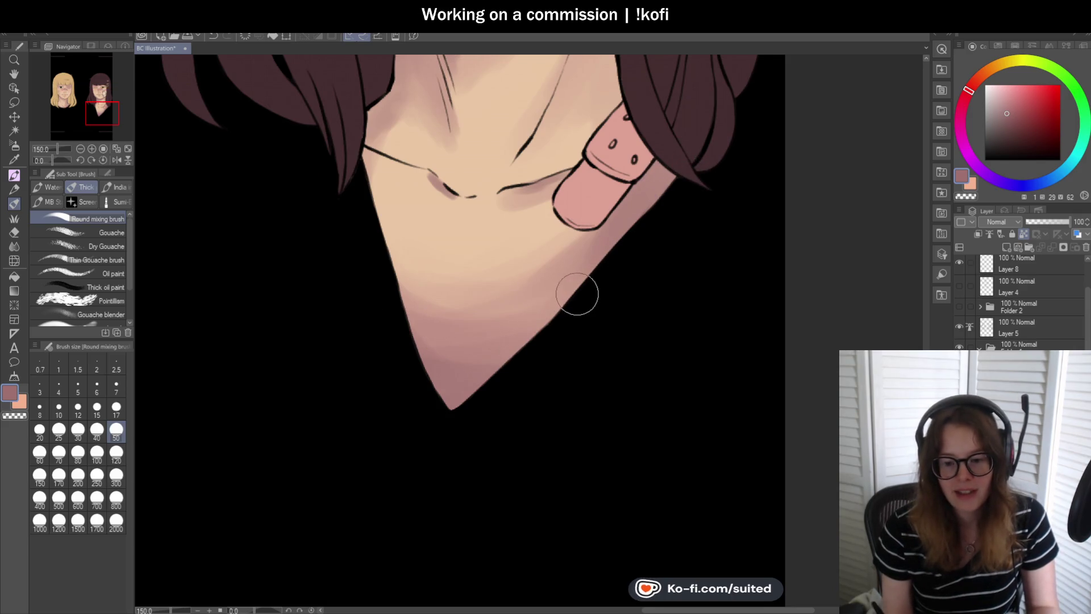
scroll(545, 327, down, 5)
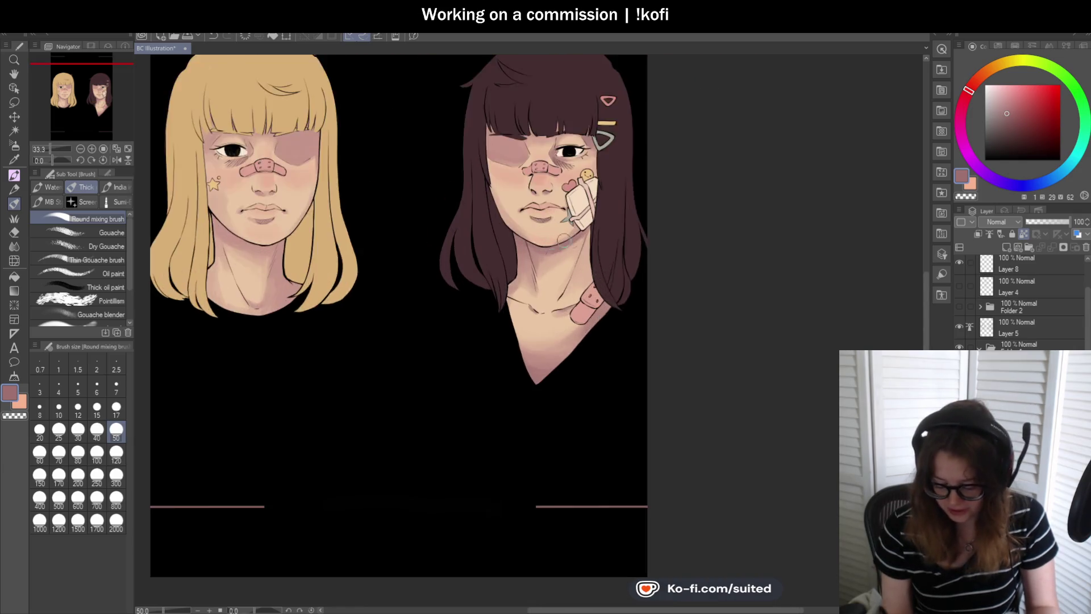
scroll(531, 247, up, 4)
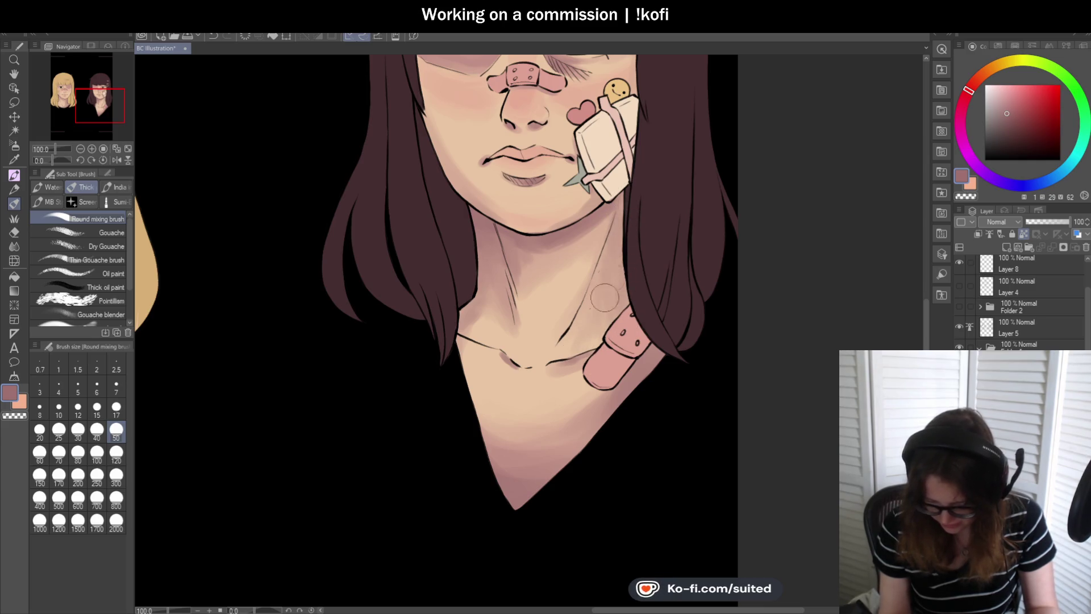
key(ctrl+0)
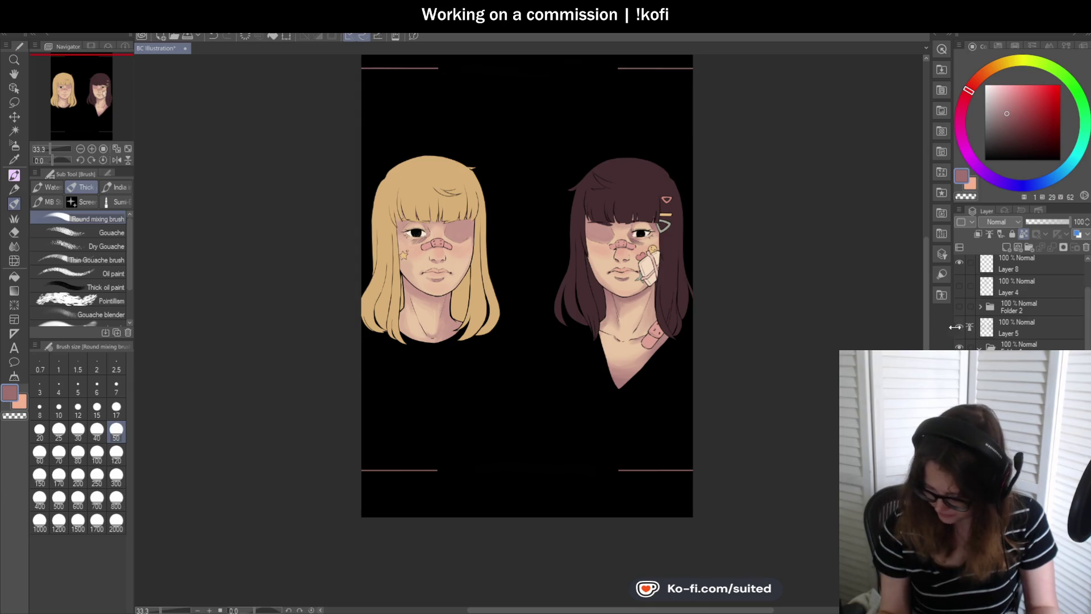
- Toggle the line art layer off and on to check the painting underneath
click(959, 327)
click(959, 327)
click(959, 327)
click(959, 326)
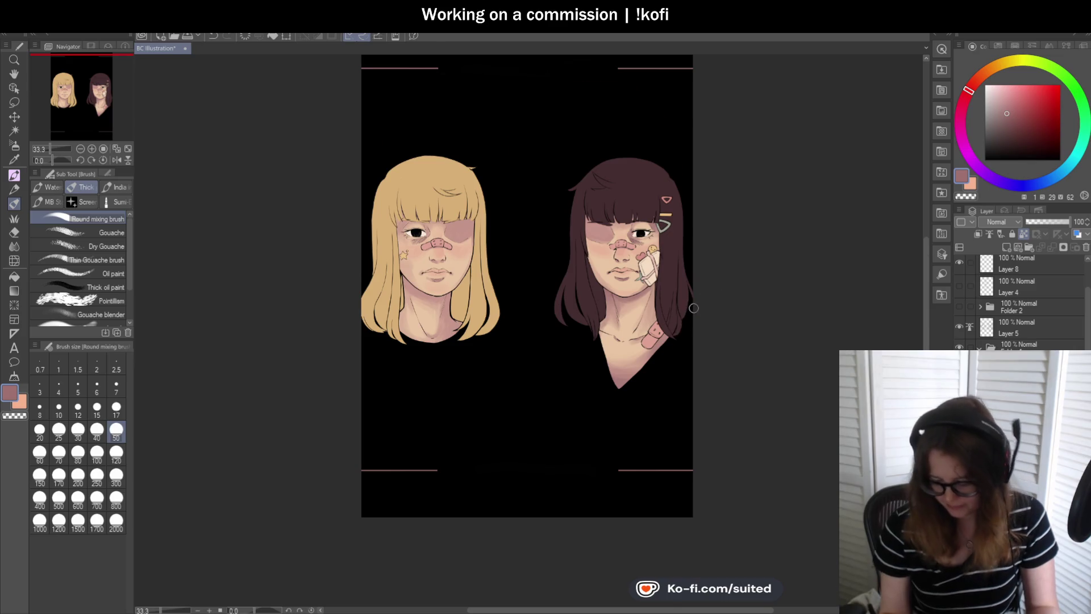
scroll(693, 310, up, 2)
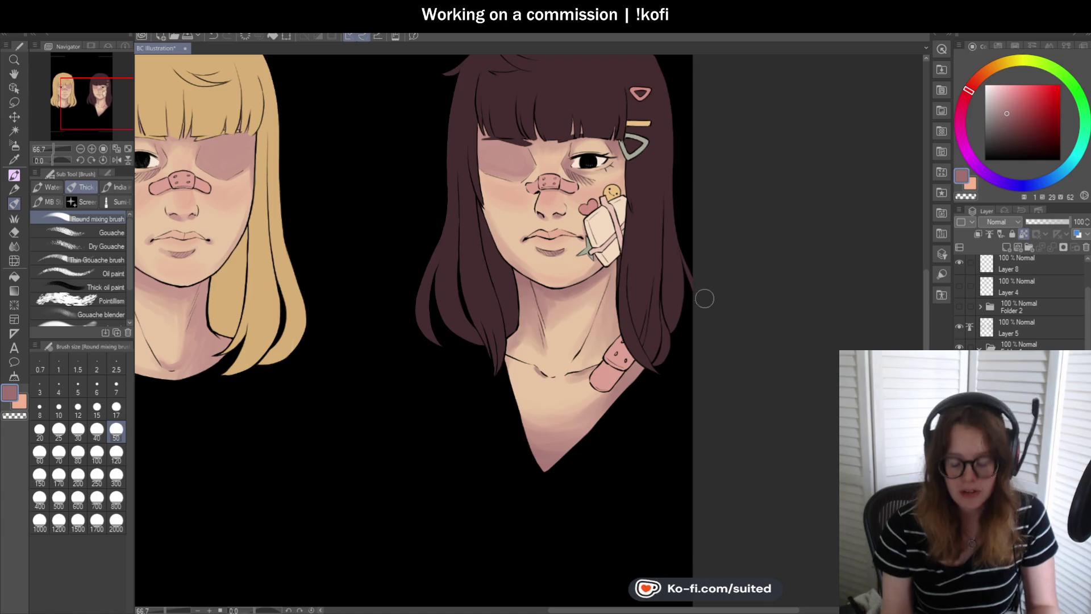
scroll(700, 296, down, 2)
scroll(438, 246, up, 2)
- At brush size 17, shade the blonde girl's inner eye corner and darken the bruise beneath
click(116, 410)
scroll(304, 193, up, 5)
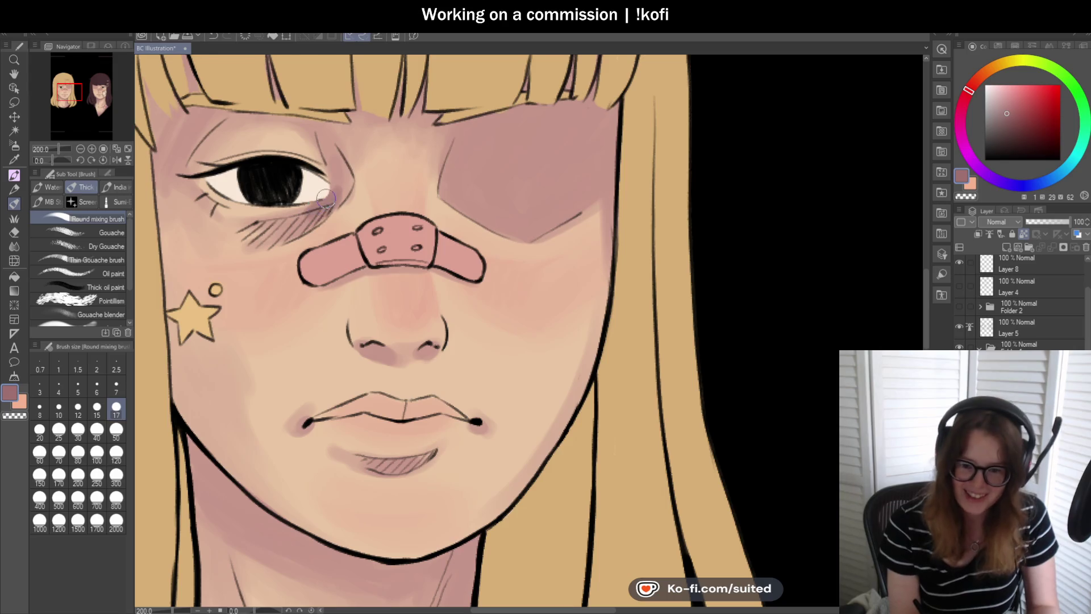
mouse_move(334, 177)
mouse_down()
mouse_move(342, 187)
mouse_move(345, 171)
mouse_move(333, 162)
mouse_up()
drag(319, 214, 259, 248)
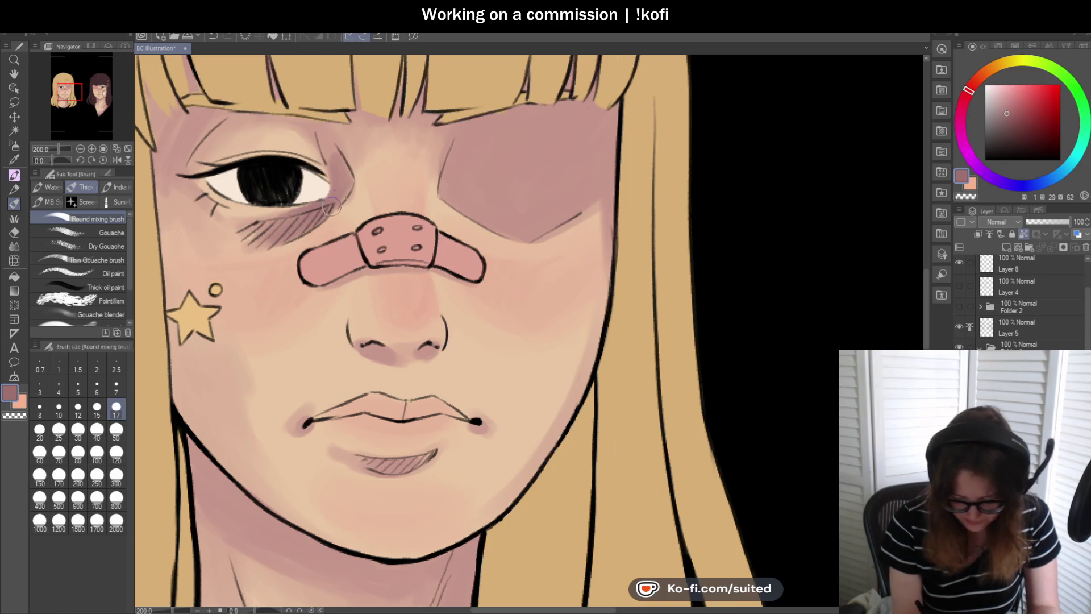
scroll(492, 190, down, 3)
scroll(493, 243, up, 3)
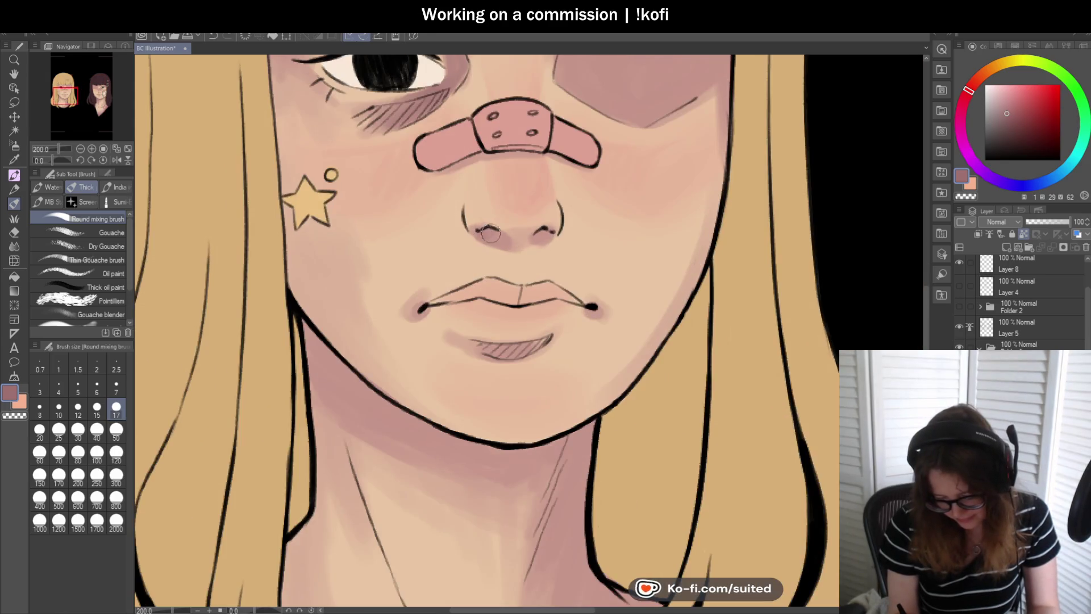
- Deepen the mauve shading on the blonde girl's lower lip
drag(482, 340, 532, 352)
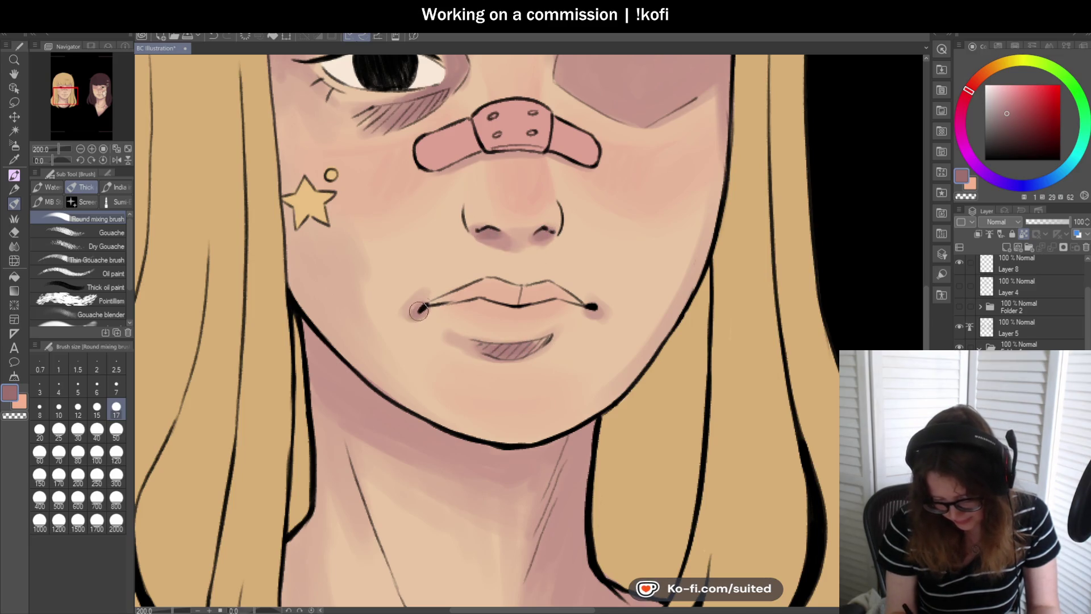
scroll(511, 225, down, 5)
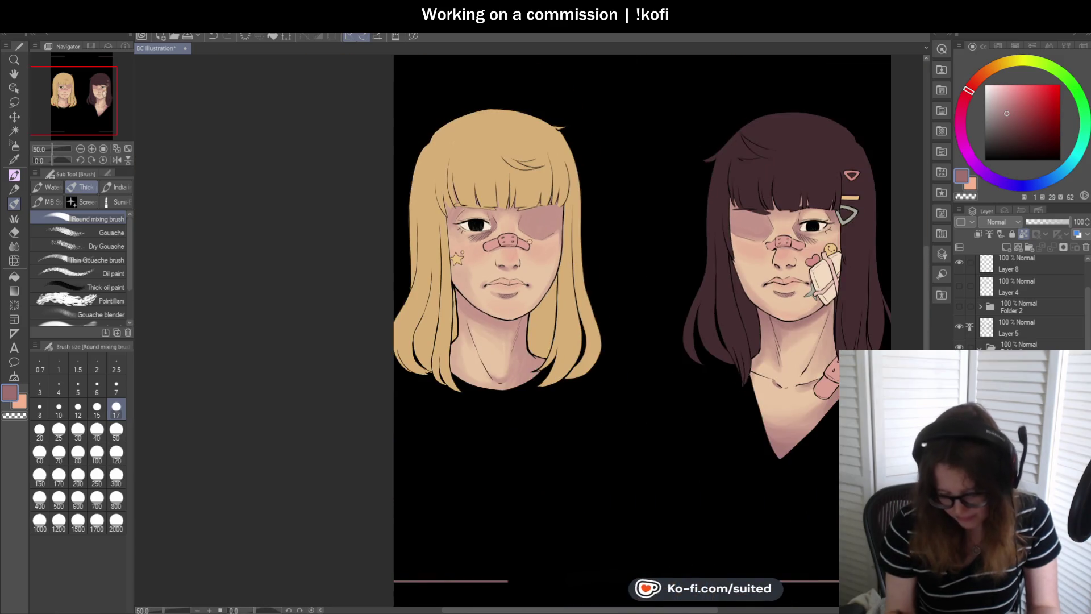
scroll(511, 225, up, 4)
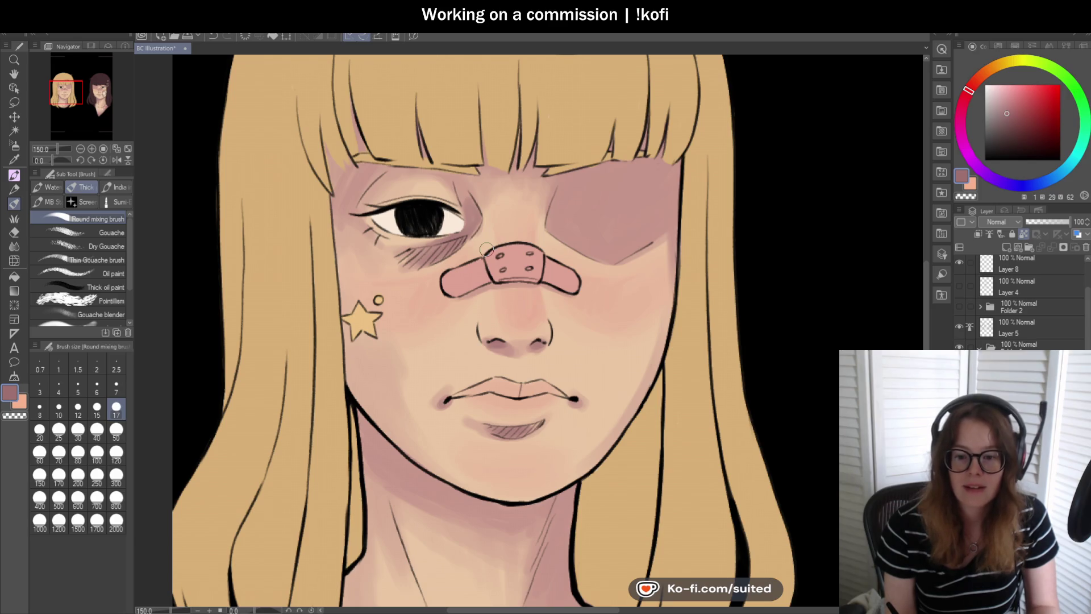
scroll(485, 252, up, 1)
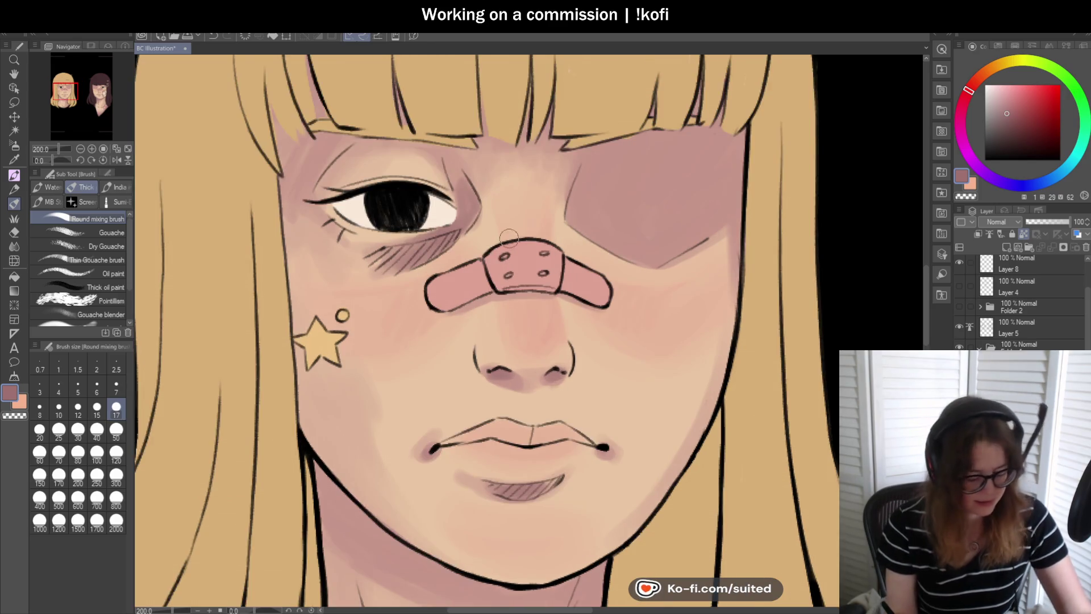
- Eyedrop the peach skin from the cheek, then the dusky pink from the eye patch
key(i)
click(427, 401)
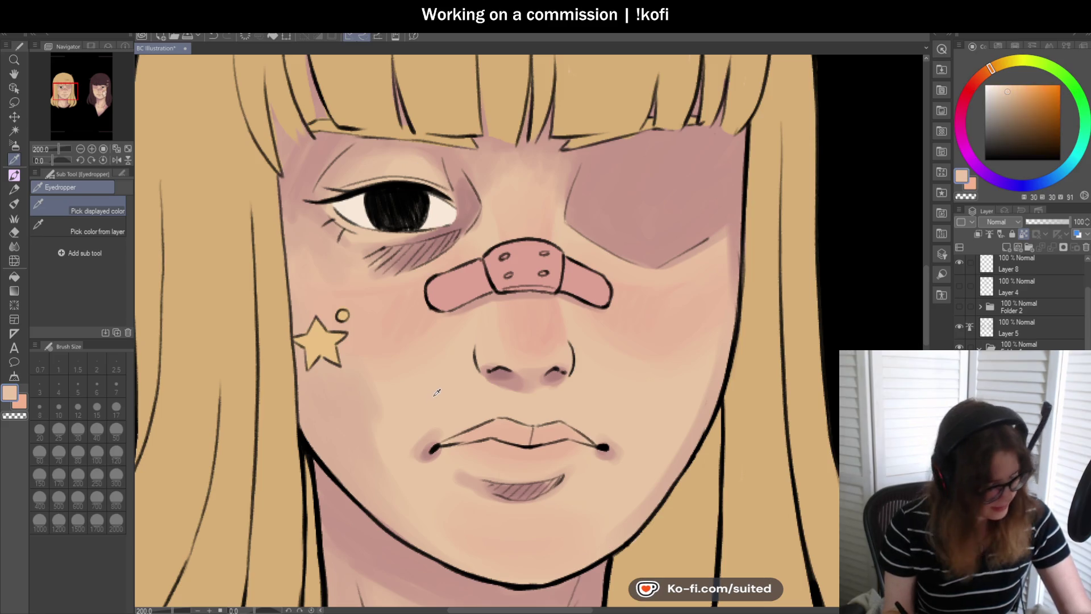
key(b)
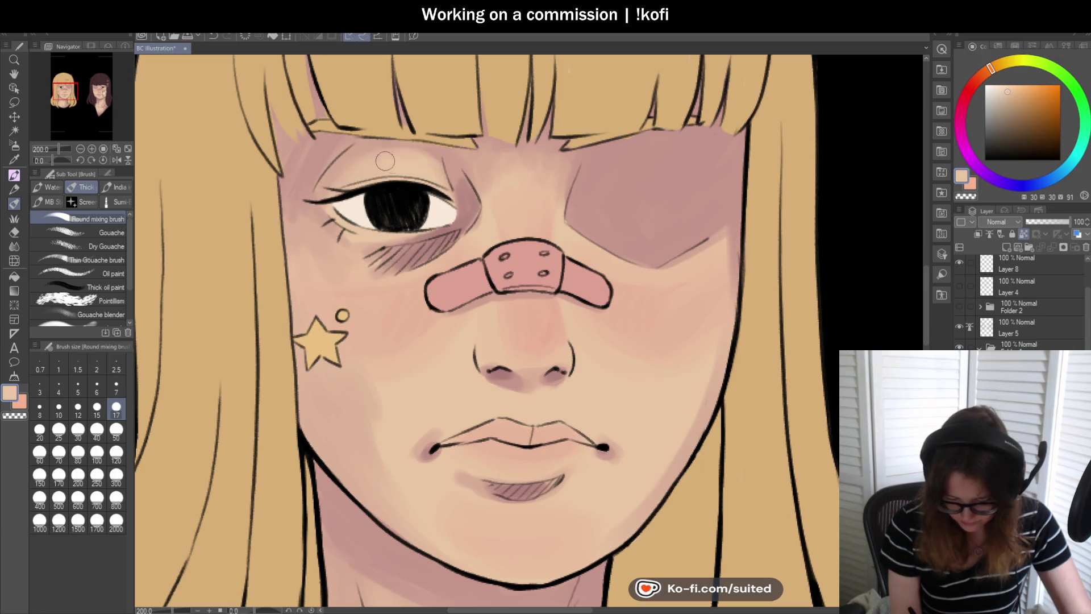
key(i)
click(688, 155)
key(b)
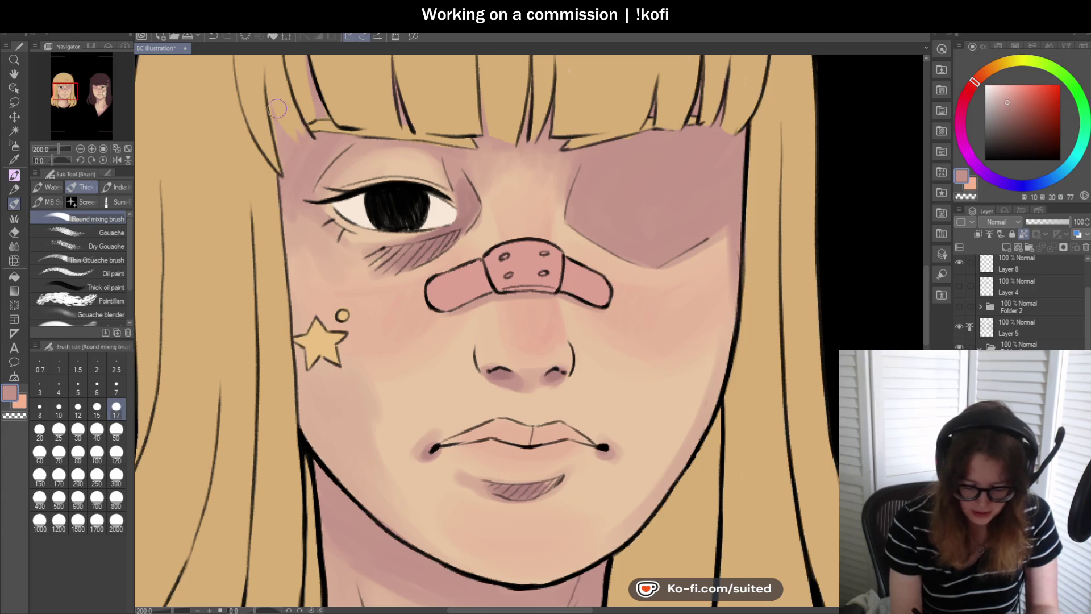
- Choose a darker pink colour swatch and add a short lash at the eye's outer corner
scroll(319, 125, down, 1)
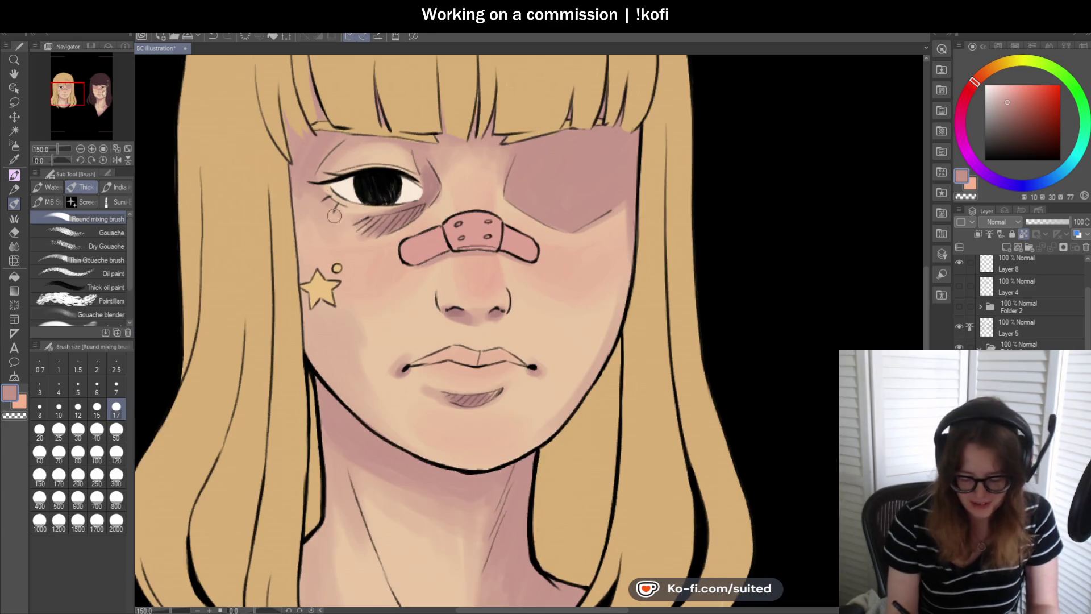
scroll(346, 225, up, 1)
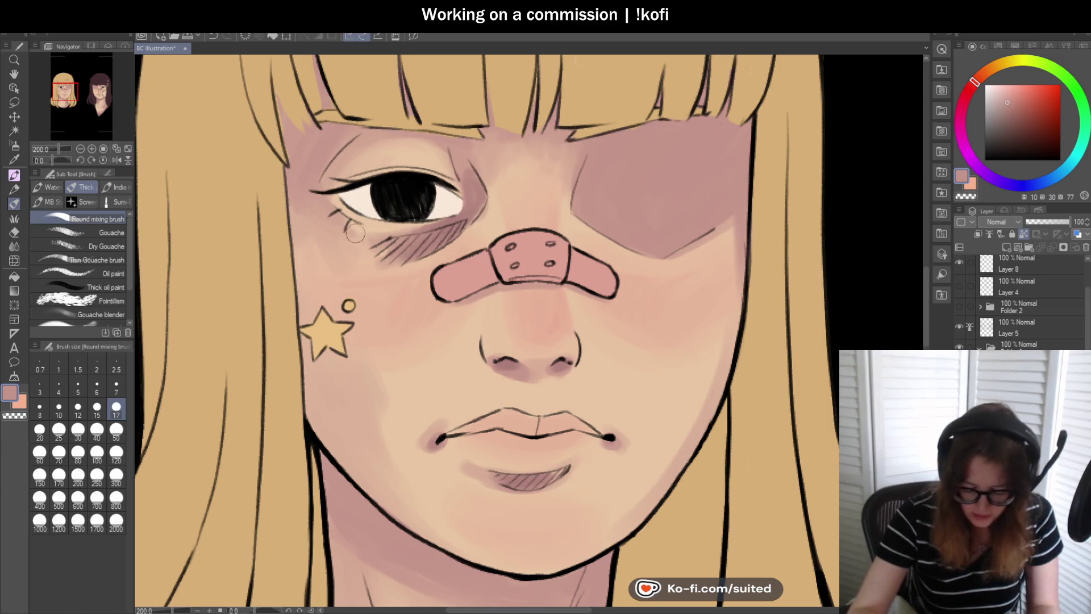
scroll(441, 217, down, 1)
scroll(440, 205, down, 2)
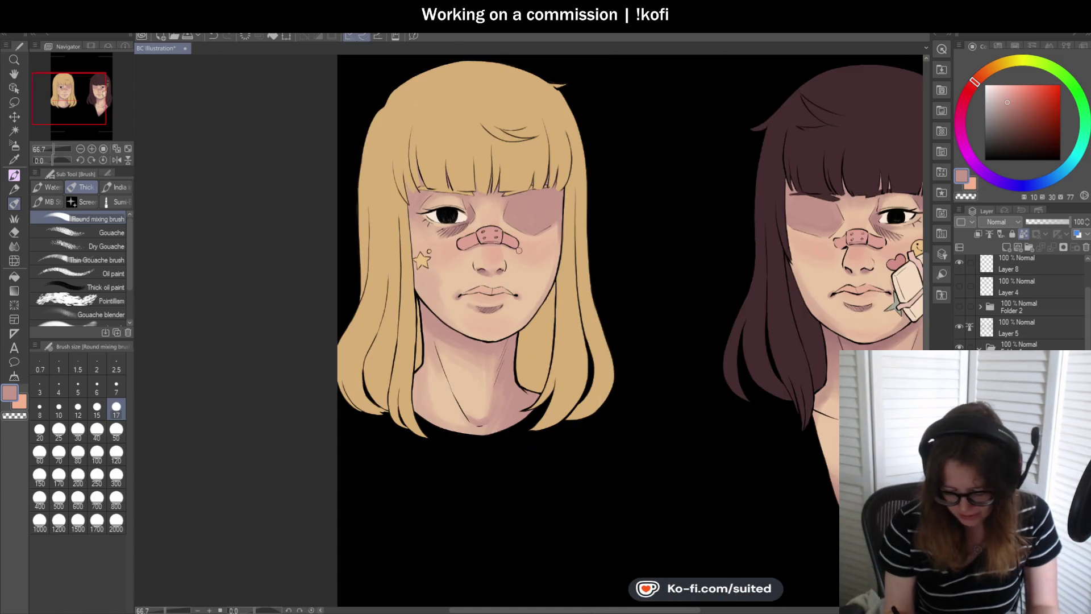
scroll(462, 248, down, 1)
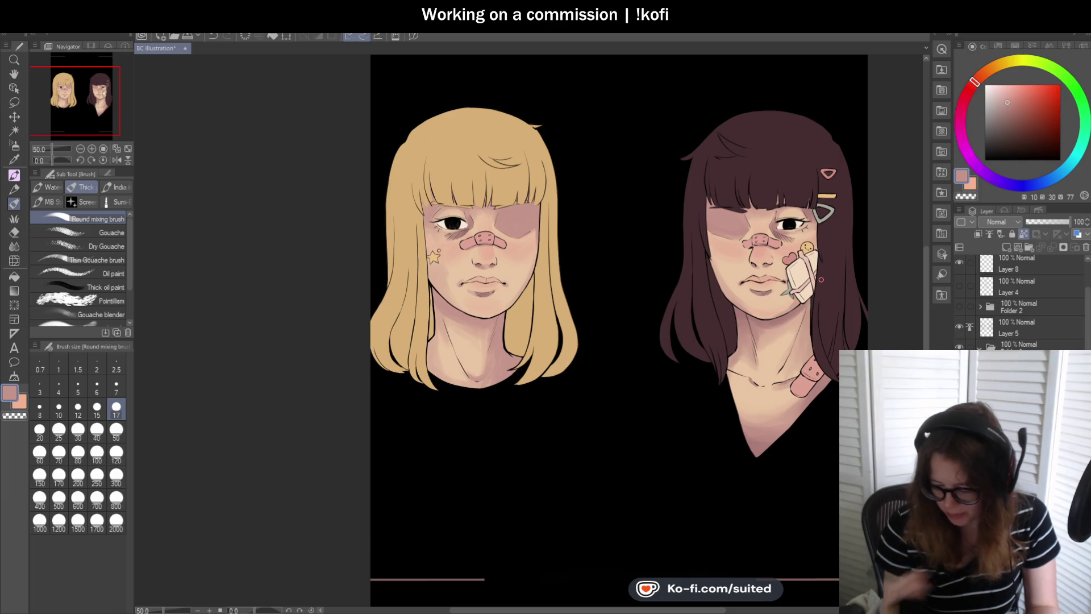
click(1013, 45)
click(974, 56)
scroll(511, 245, up, 2)
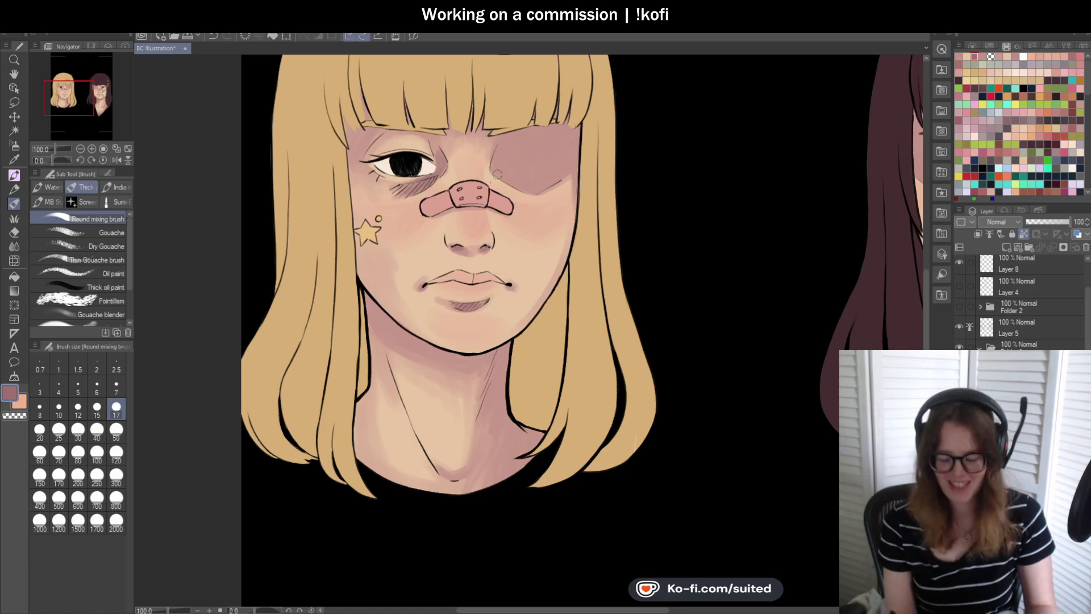
scroll(414, 277, down, 2)
scroll(363, 136, up, 3)
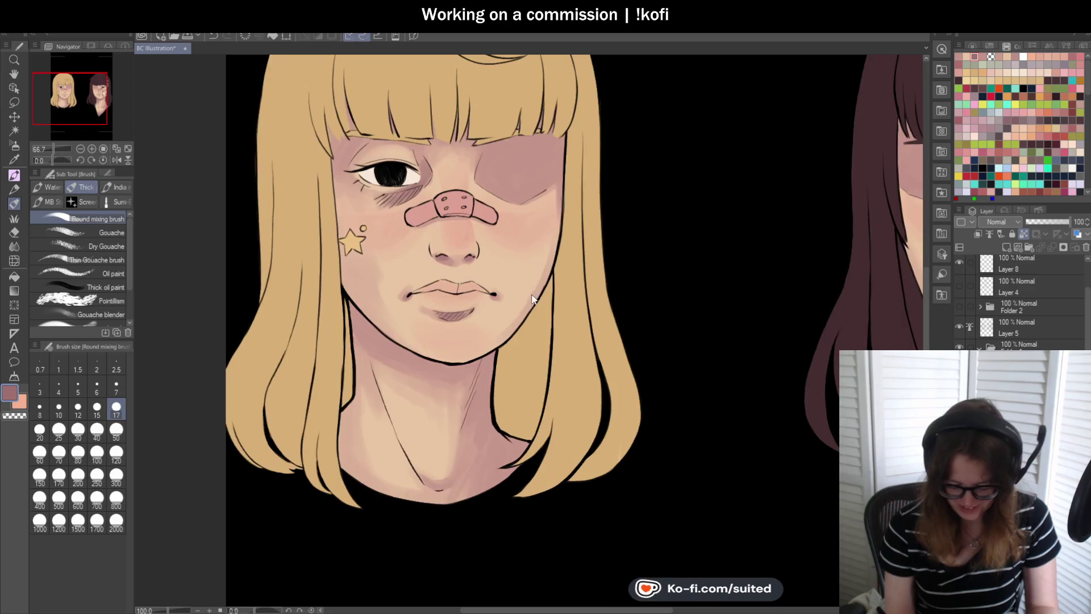
scroll(364, 136, up, 1)
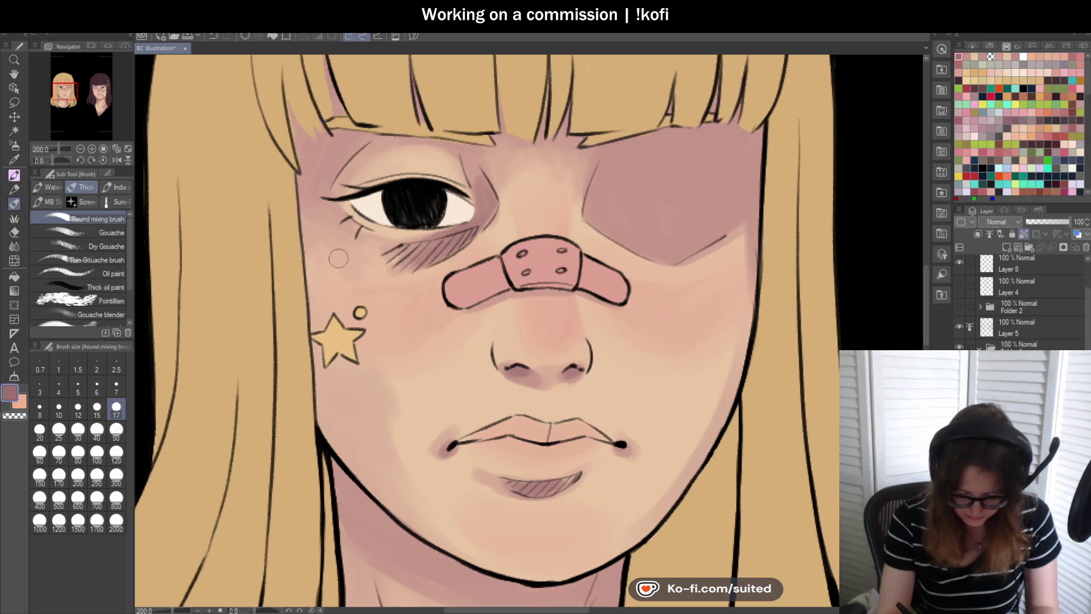
drag(364, 226, 356, 236)
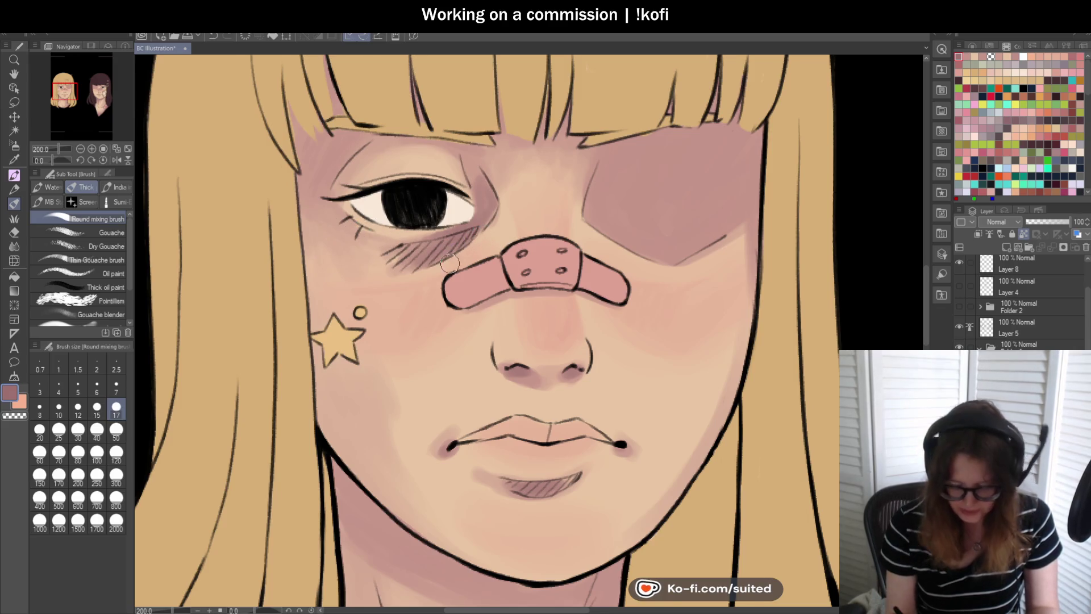
scroll(488, 255, down, 1)
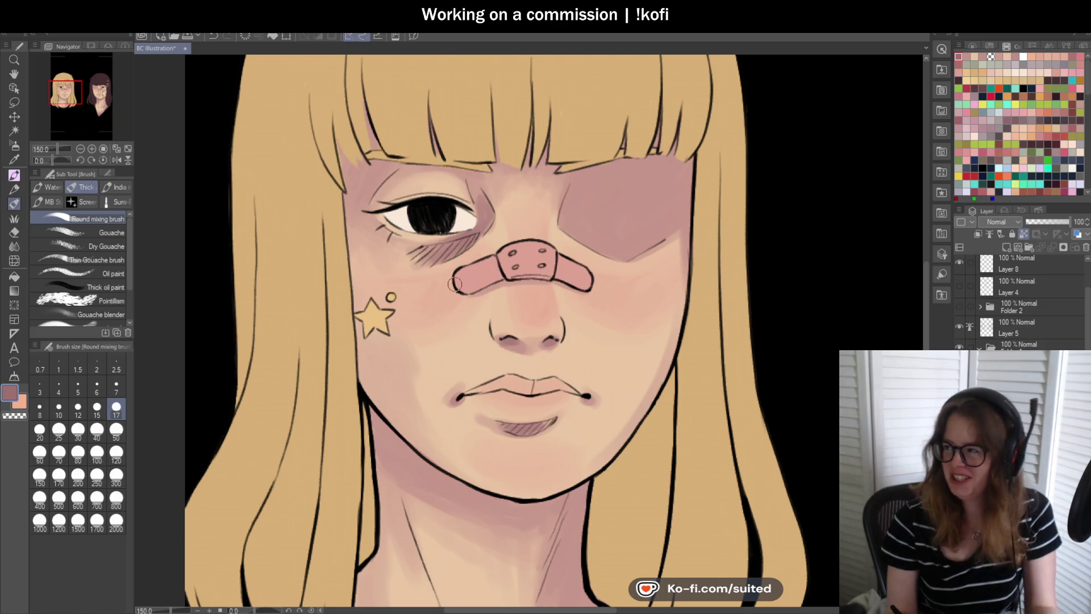
scroll(455, 278, down, 3)
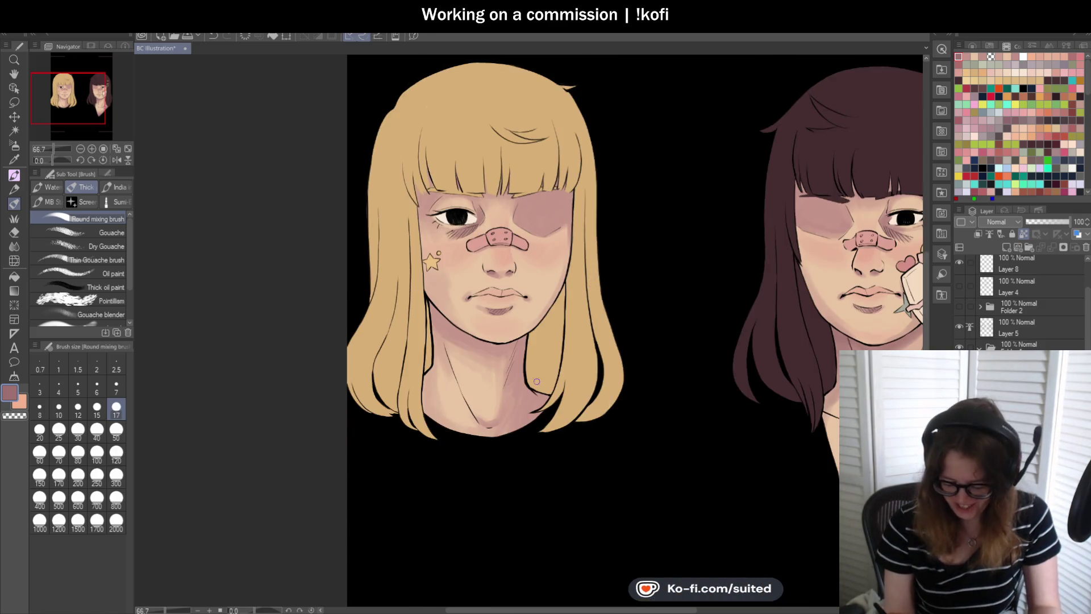
scroll(545, 371, up, 3)
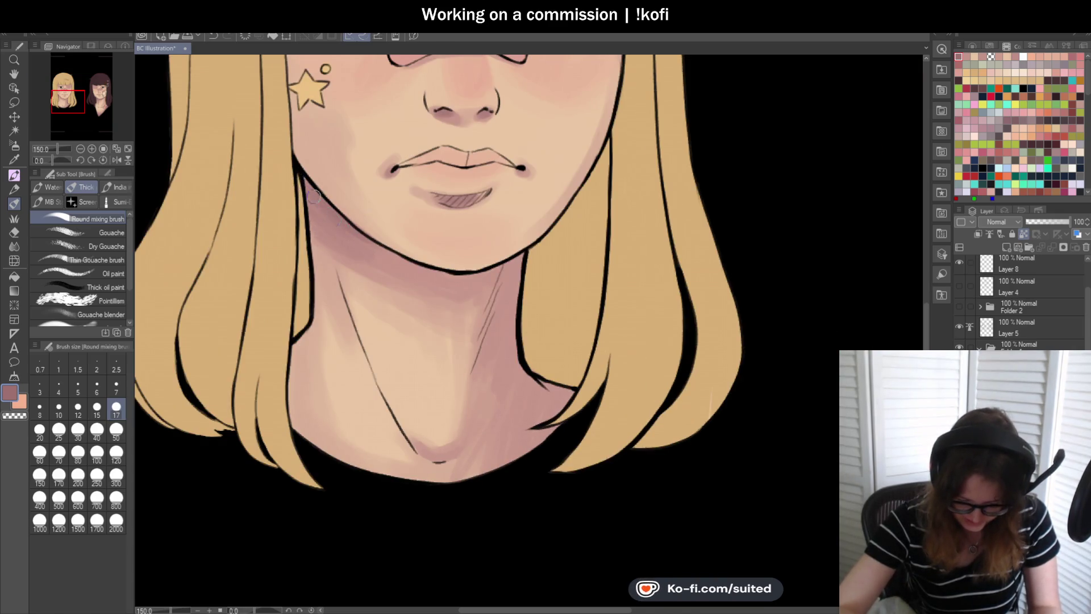
- Brush darker purple shadow under the blonde girl's jaw and upper neck
mouse_move(415, 281)
mouse_down()
mouse_move(370, 271)
mouse_move(301, 205)
mouse_up()
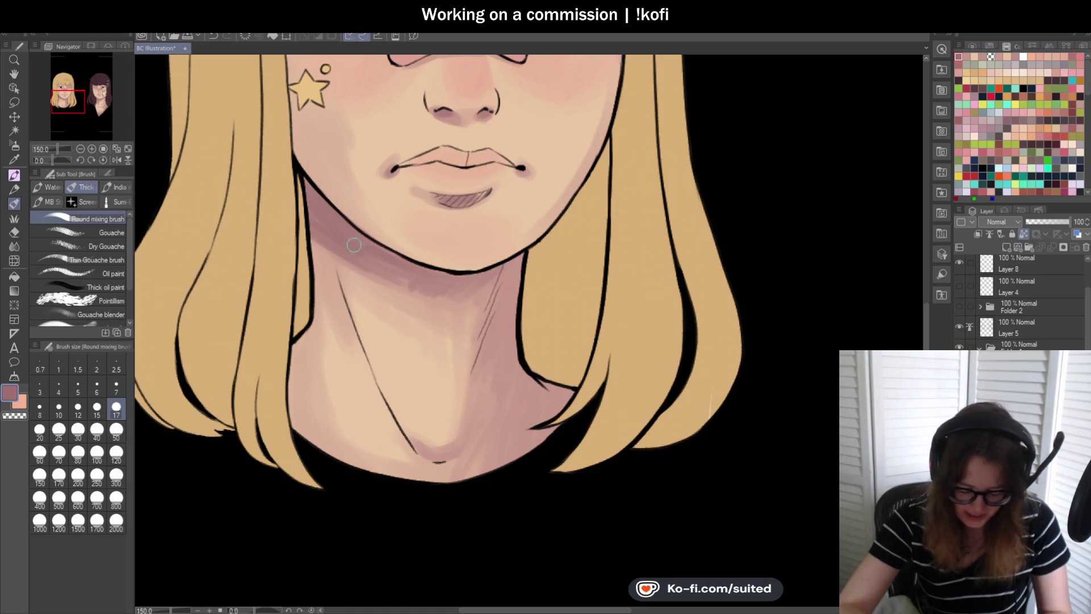
scroll(477, 245, down, 2)
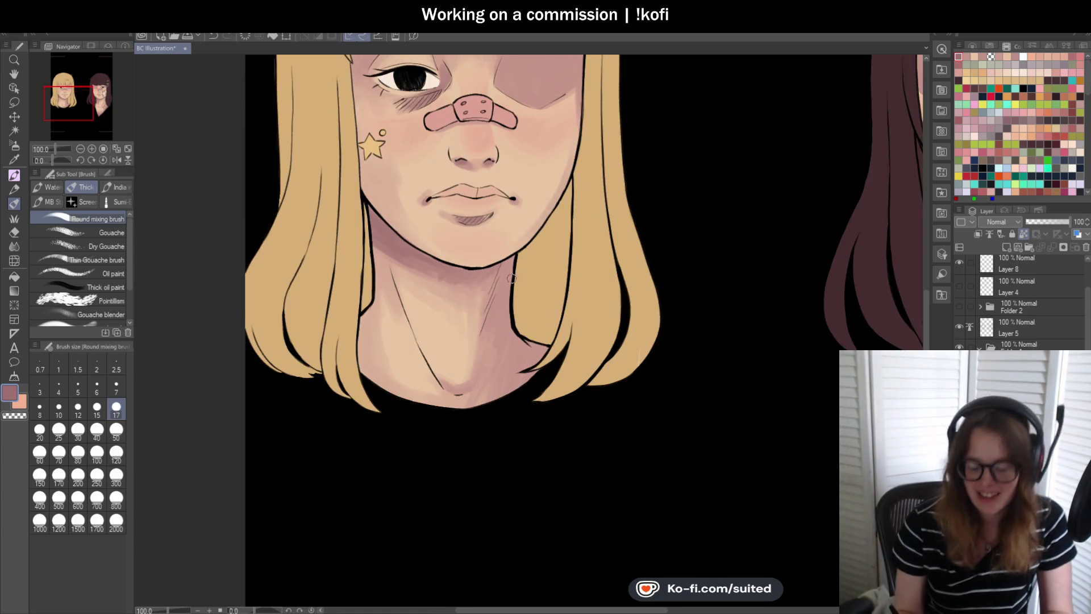
scroll(491, 270, up, 2)
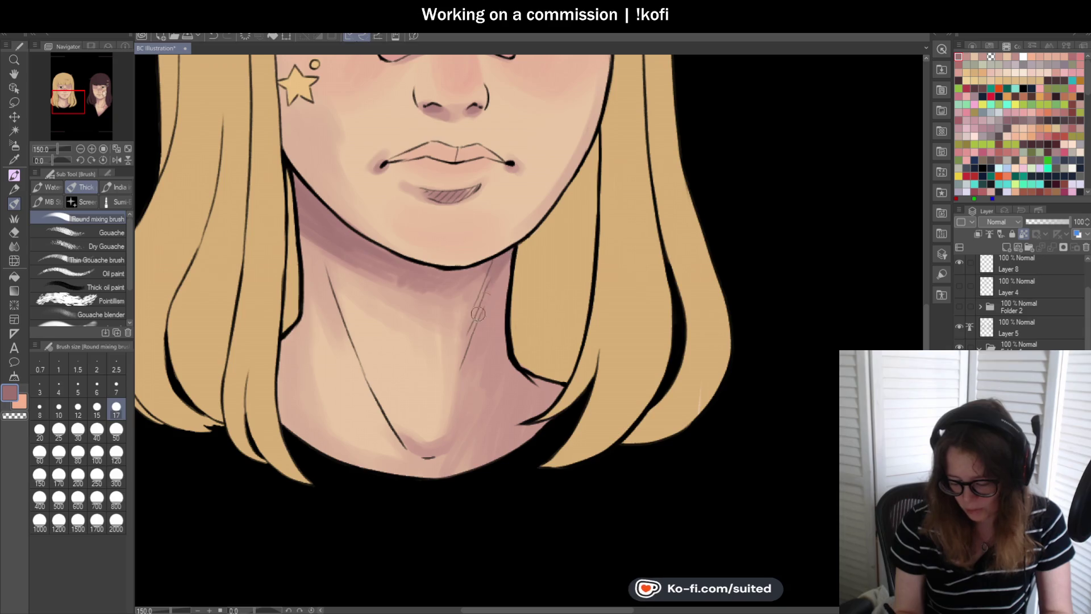
- Add a thin line along her neck and set the brush size to 120
drag(495, 272, 476, 341)
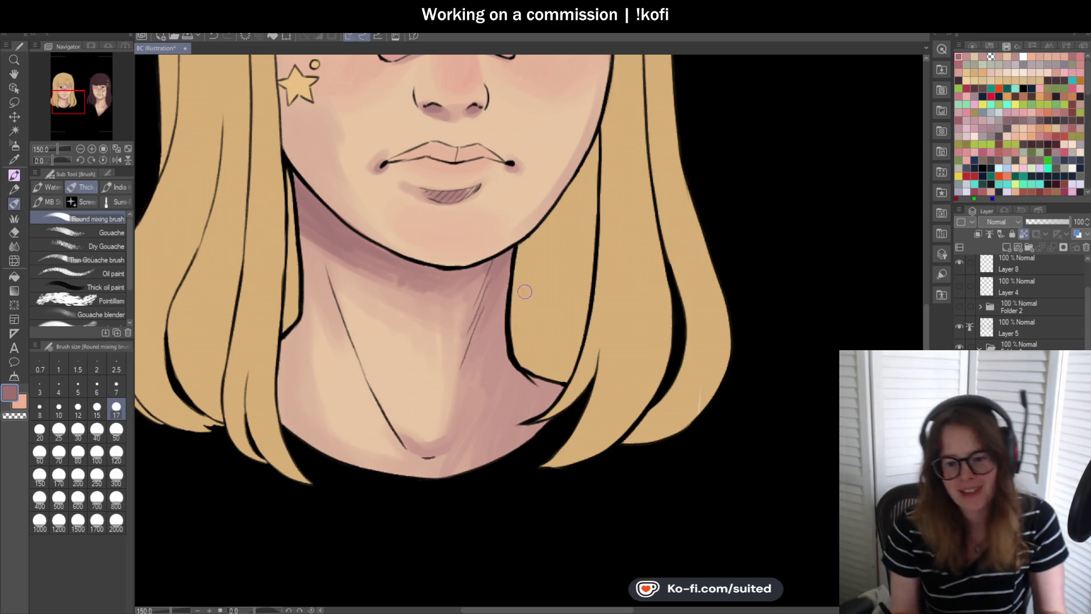
scroll(518, 270, down, 2)
scroll(540, 381, up, 2)
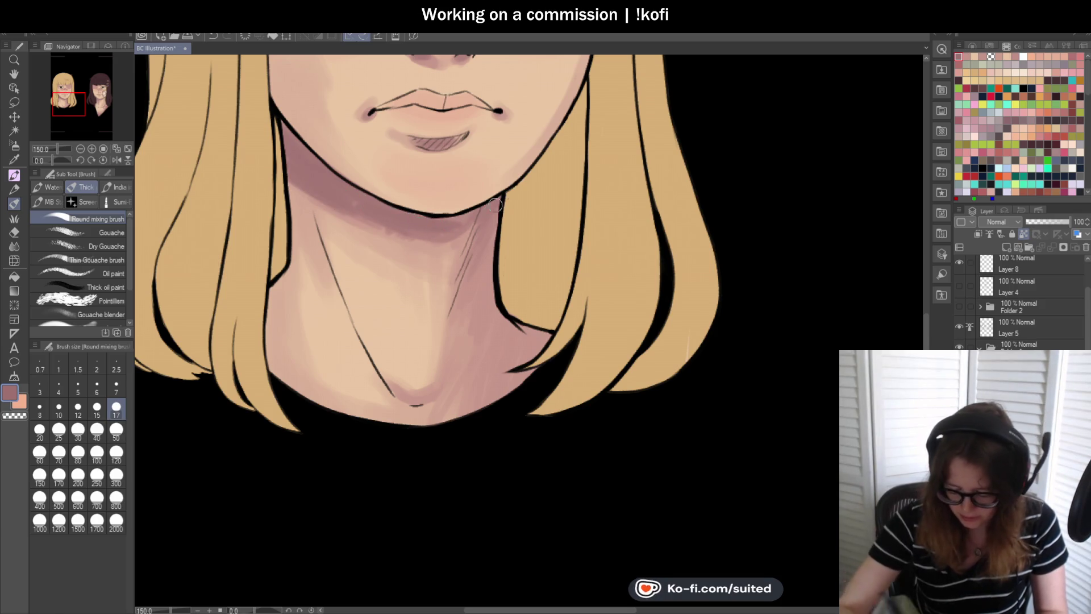
click(117, 452)
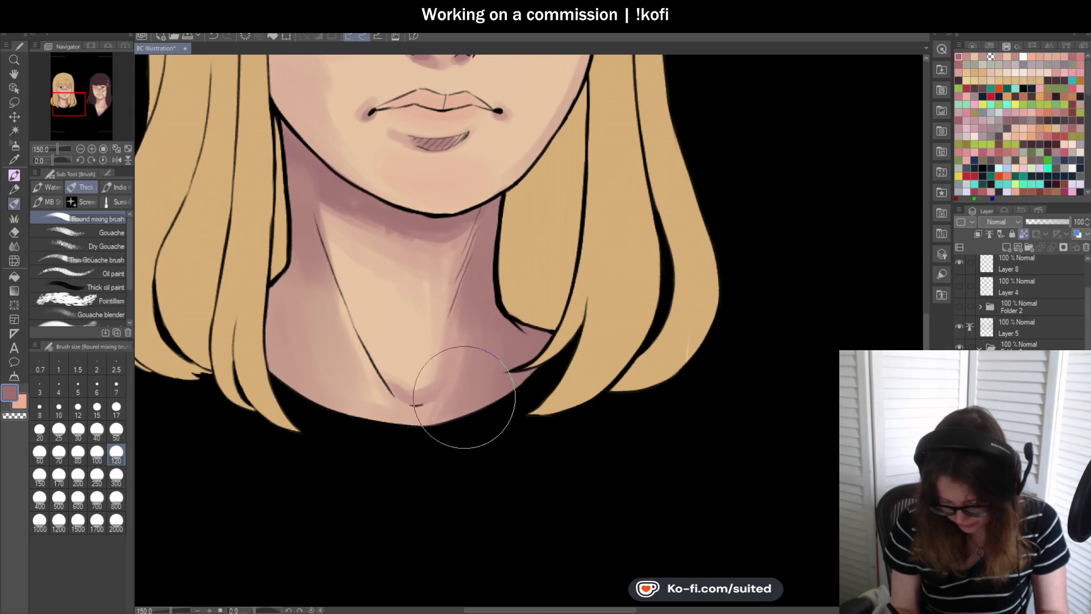
scroll(511, 318, down, 5)
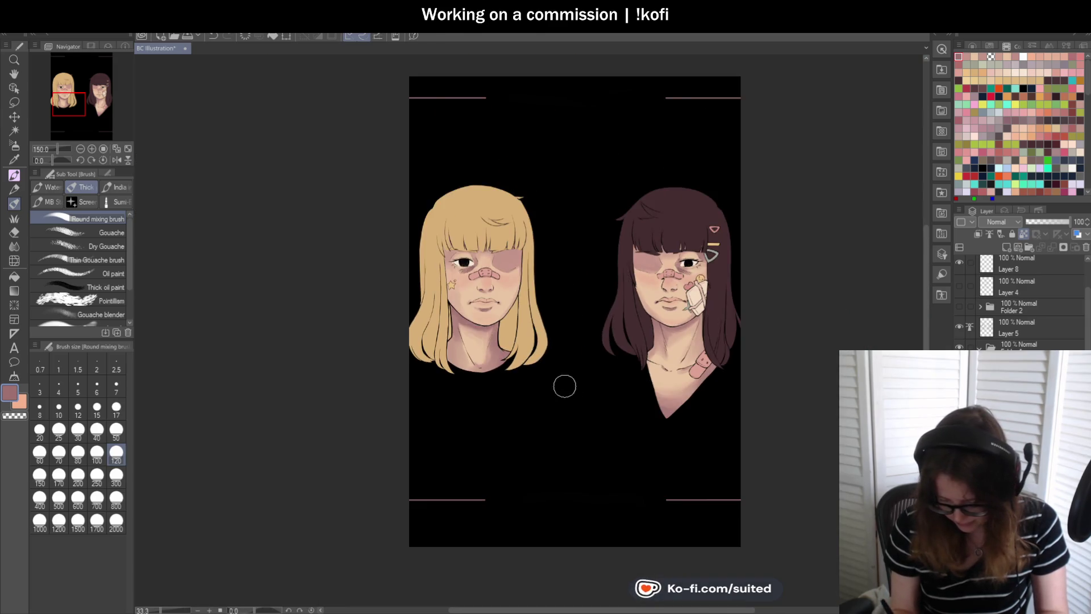
- Pick a lighter skin tone with the eyedropper for softening the blonde girl's neck
scroll(563, 411, up, 2)
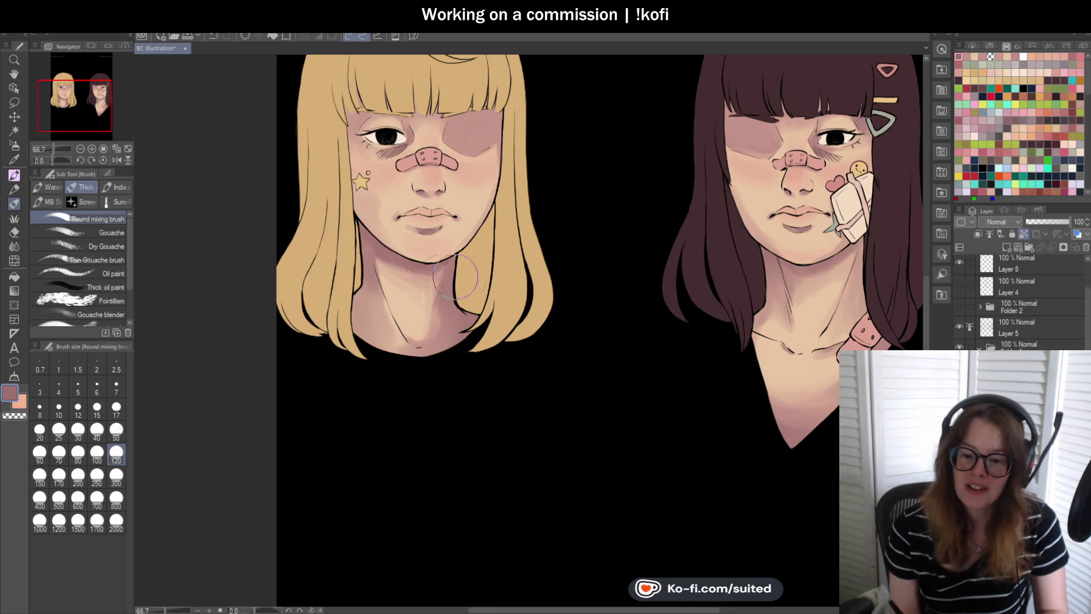
scroll(411, 287, down, 1)
scroll(486, 305, up, 3)
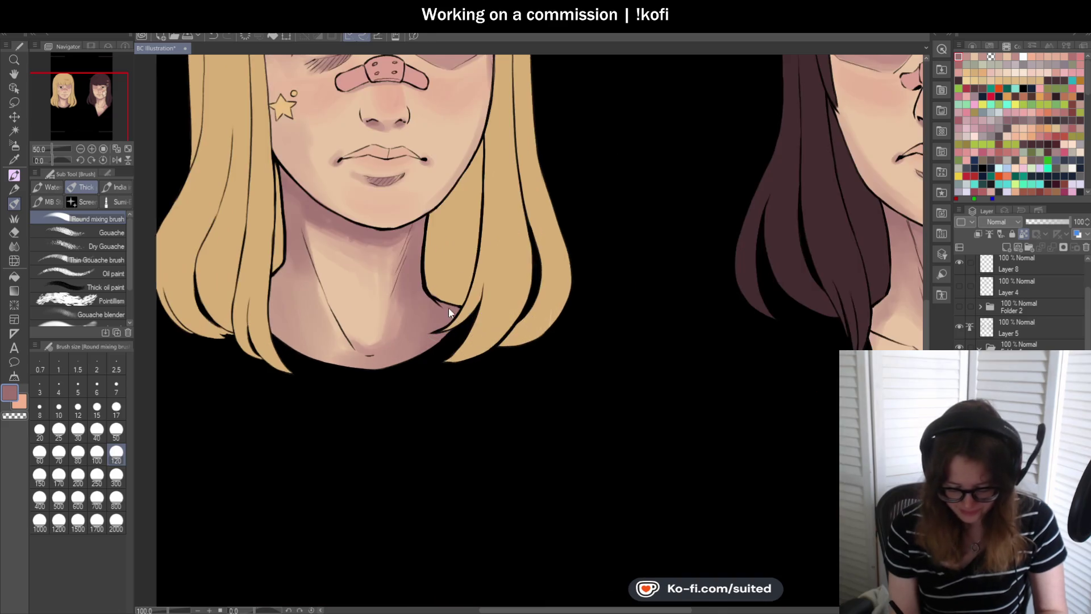
key(i)
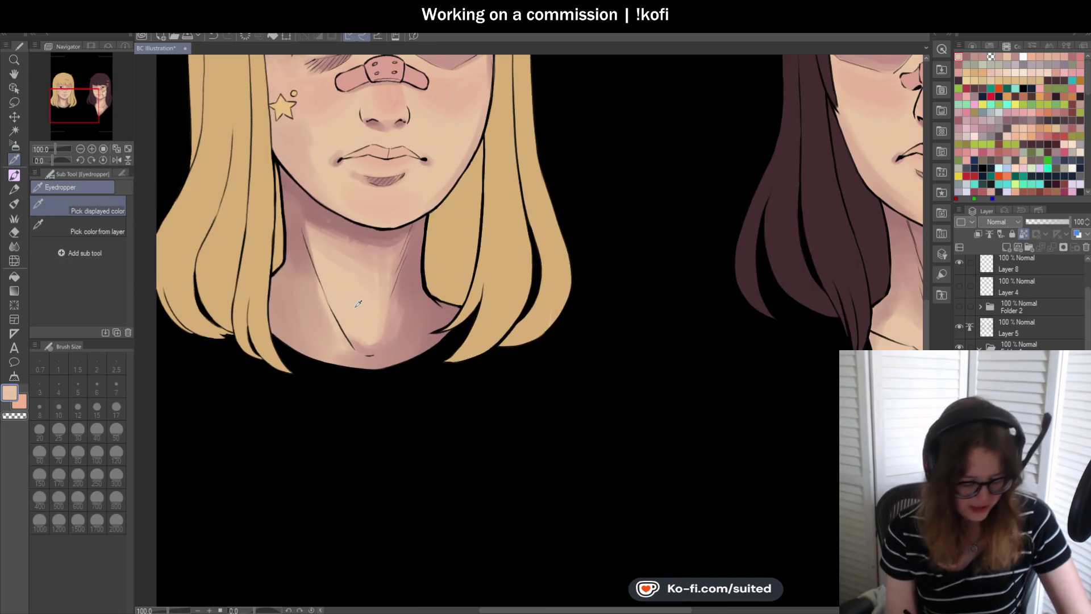
key(b)
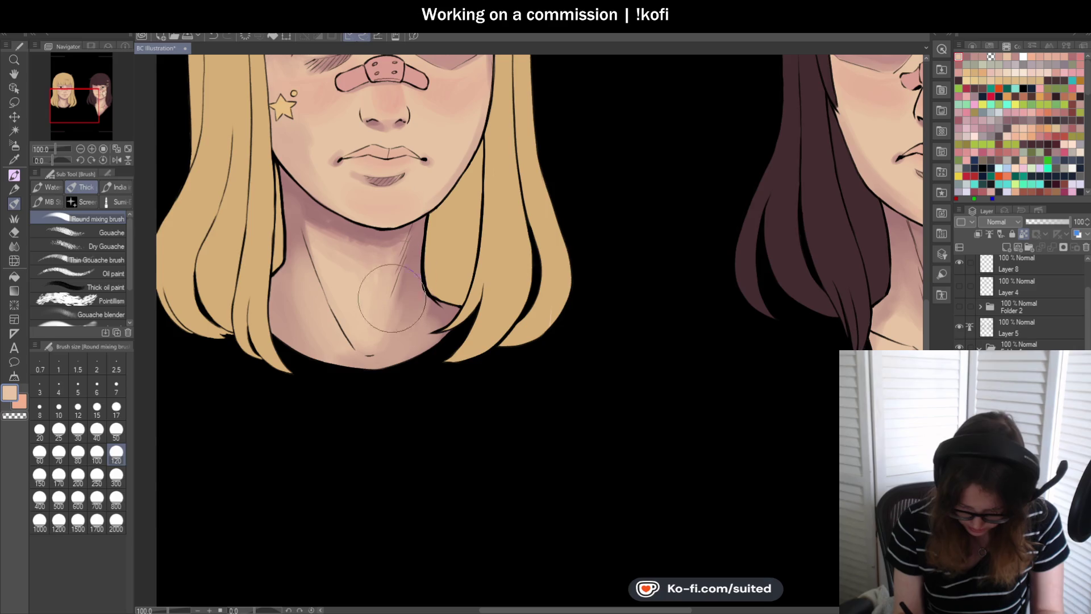
- Zoom out to both portraits and flip the canvas horizontally to check proportions
key(ctrl+minus)
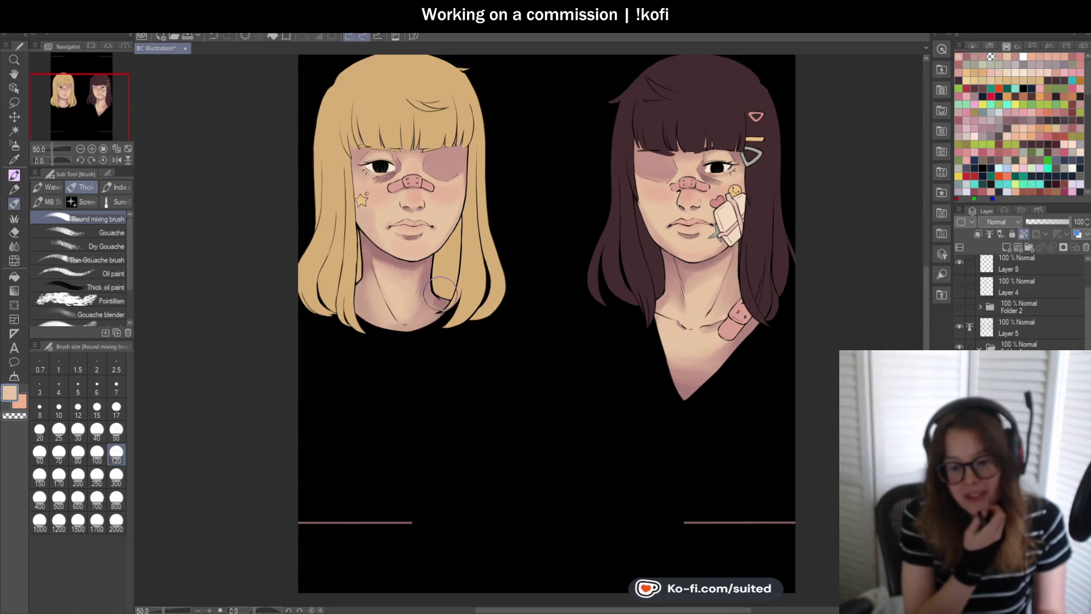
scroll(440, 293, up, 2)
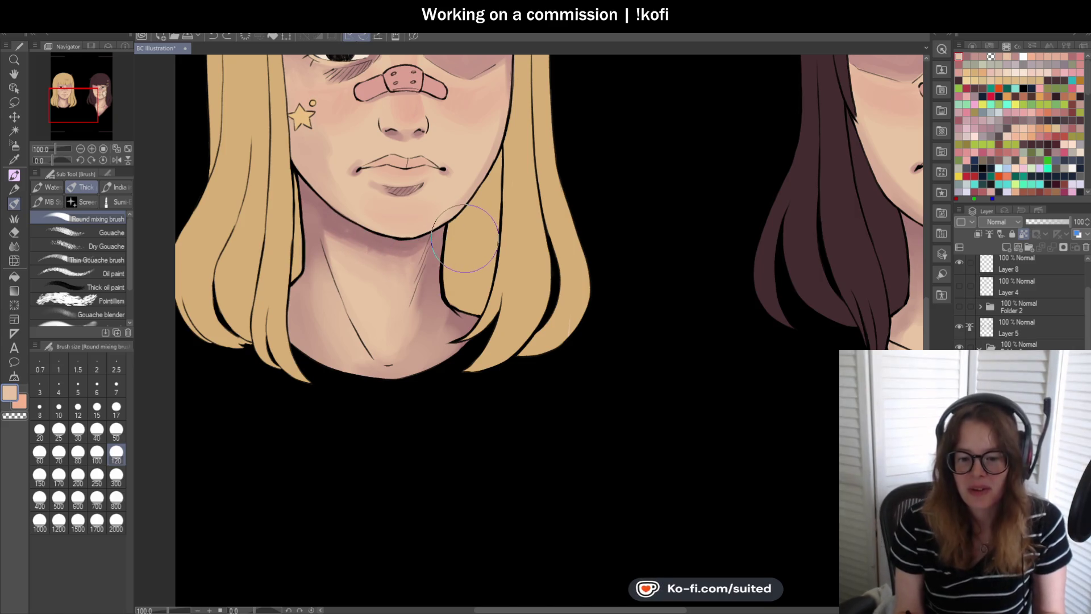
click(116, 160)
scroll(280, 245, down, 3)
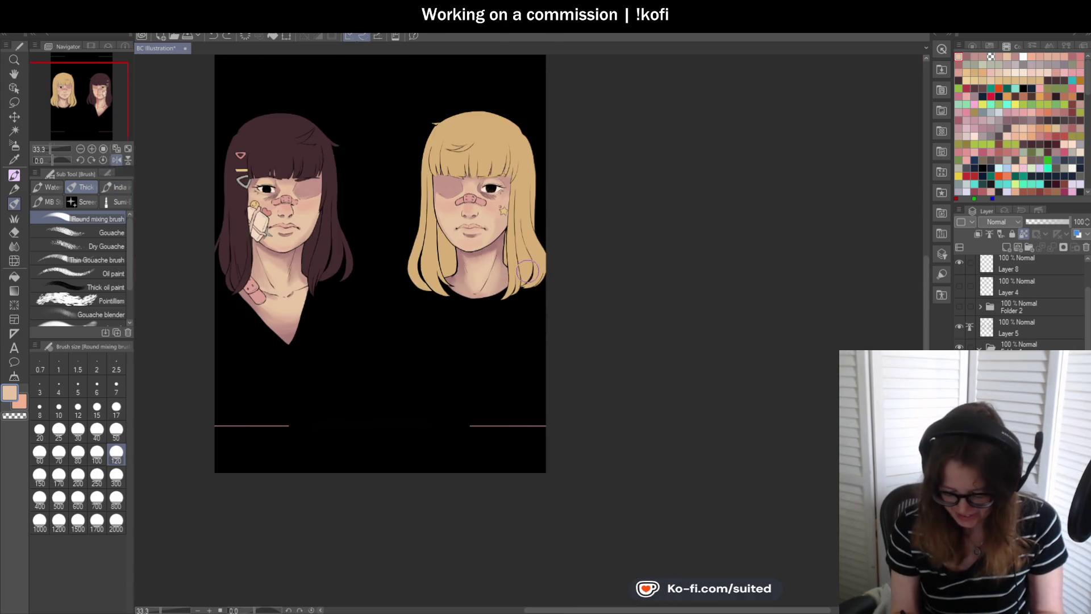
- Sample a darker cheek tone and the light neck skin, then blend across the blonde girl's neck
scroll(500, 257, up, 2)
scroll(502, 263, up, 1)
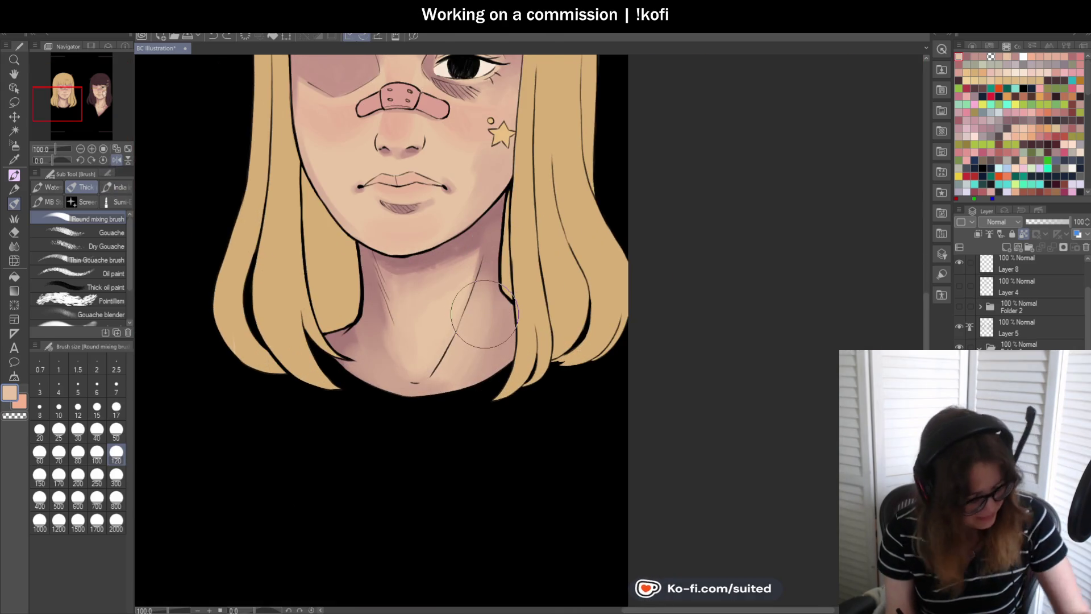
key(alt)
click(505, 151)
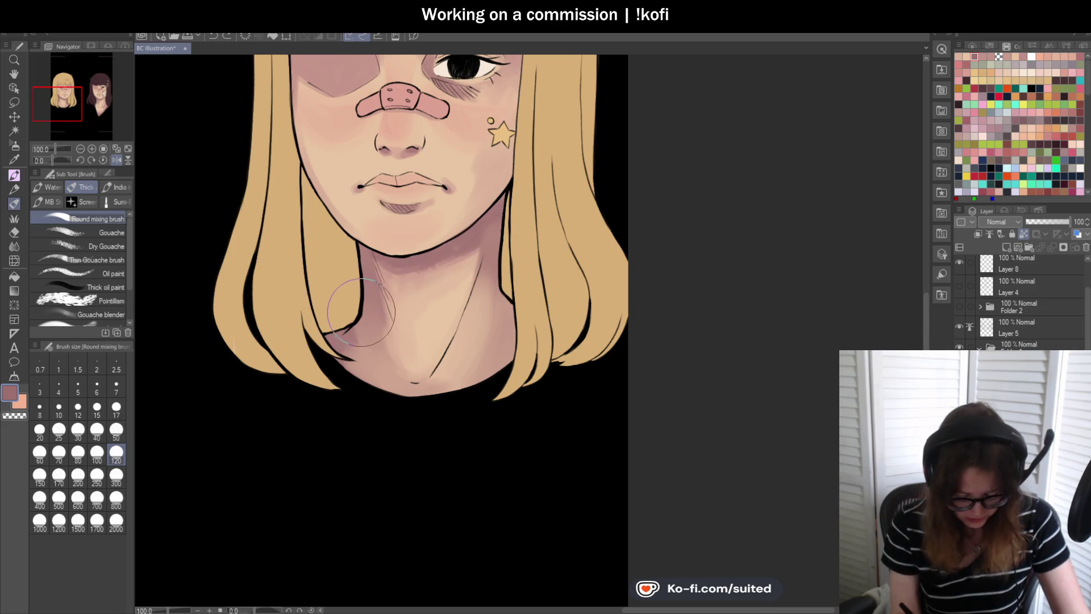
key(i)
click(484, 315)
key(b)
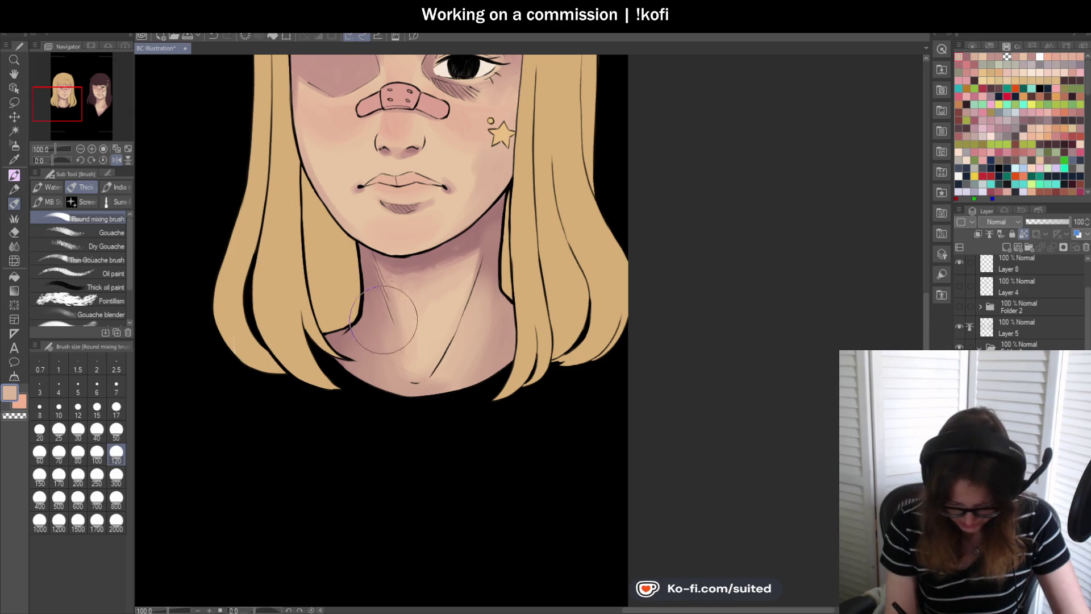
mouse_move(385, 318)
mouse_down()
mouse_move(400, 304)
mouse_move(390, 329)
mouse_move(375, 318)
mouse_move(389, 355)
mouse_move(374, 277)
mouse_move(403, 363)
mouse_move(428, 319)
mouse_move(419, 291)
mouse_move(489, 251)
mouse_move(402, 341)
mouse_move(476, 293)
mouse_move(442, 346)
mouse_move(483, 261)
mouse_move(431, 362)
mouse_move(478, 280)
mouse_up()
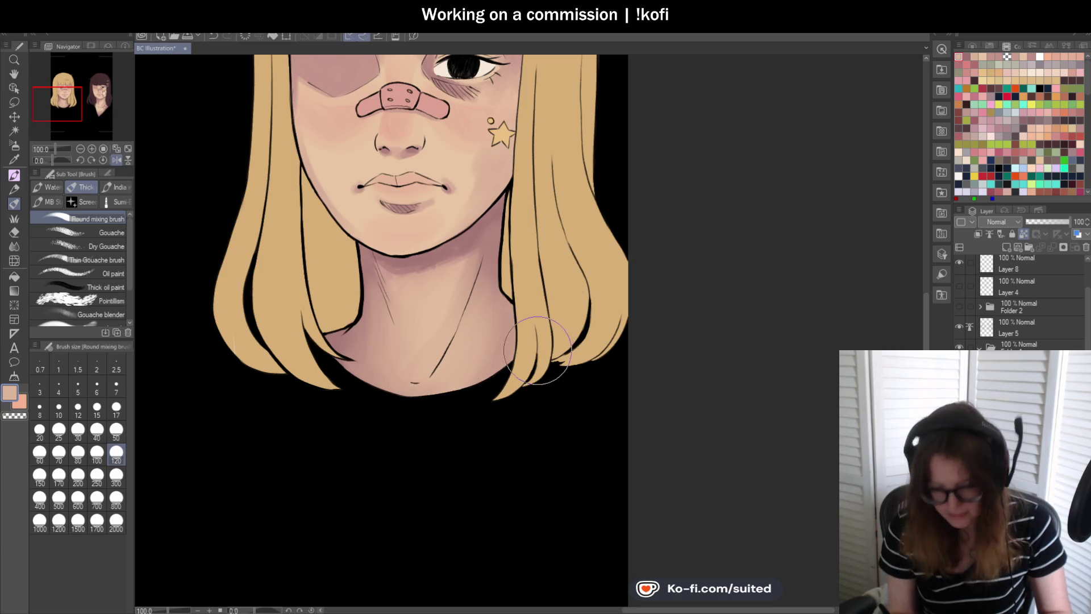
scroll(548, 334, down, 2)
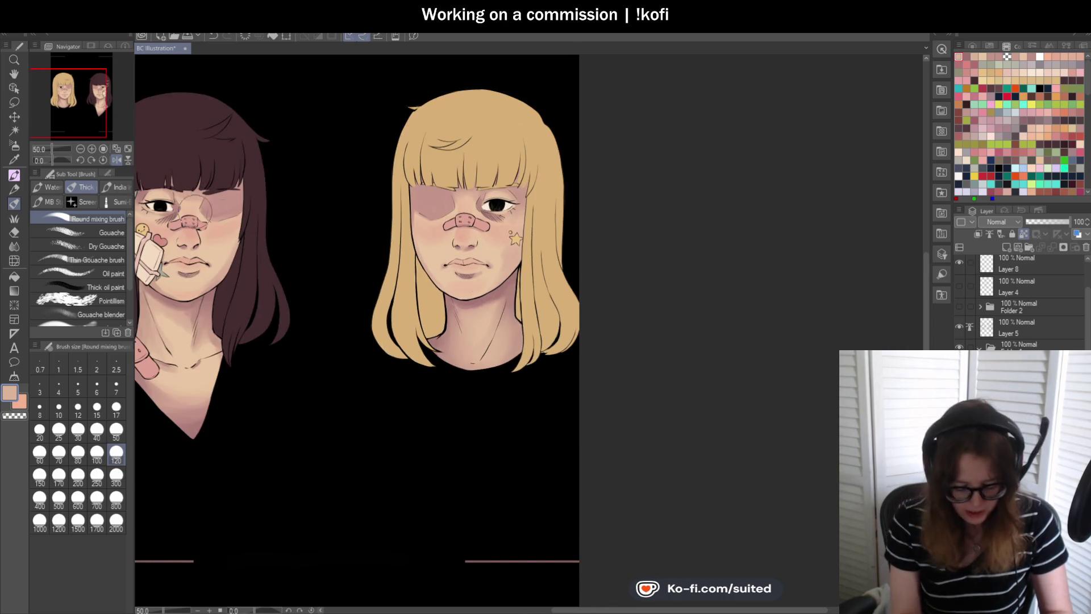
- Flip the canvas back to its normal orientation
click(119, 158)
scroll(602, 321, down, 2)
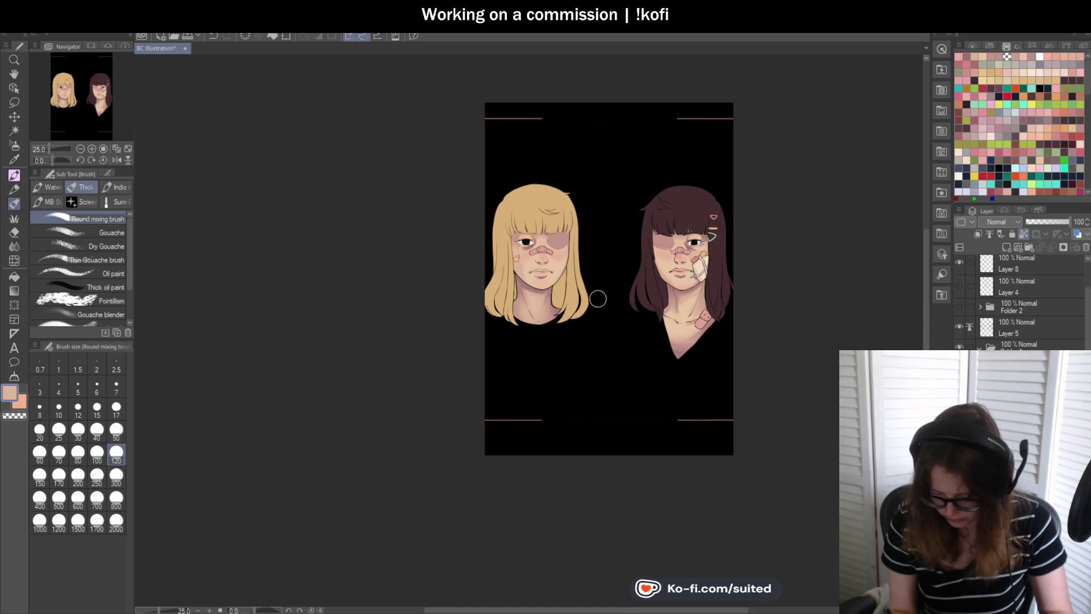
scroll(574, 292, up, 2)
scroll(574, 292, up, 2)
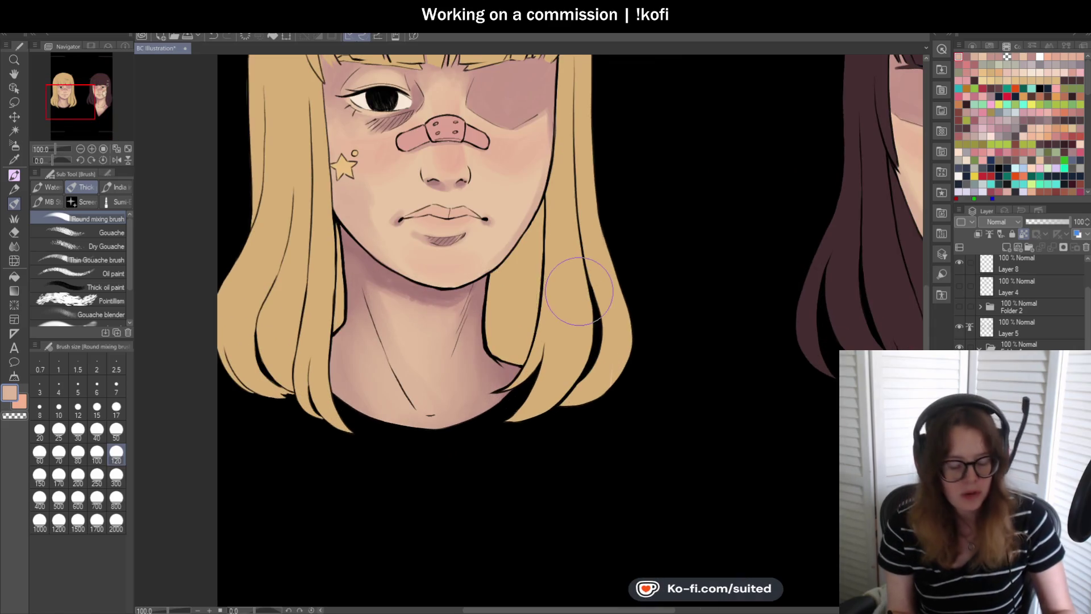
- Switch to the pen and set its size to 17
key(i)
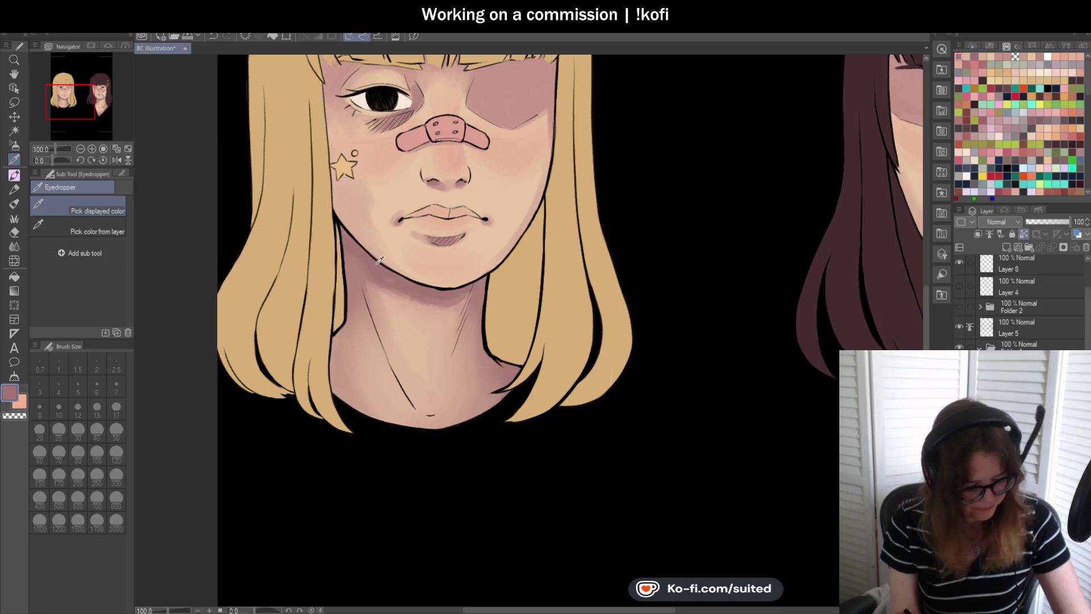
key(p)
click(59, 409)
scroll(366, 263, up, 1)
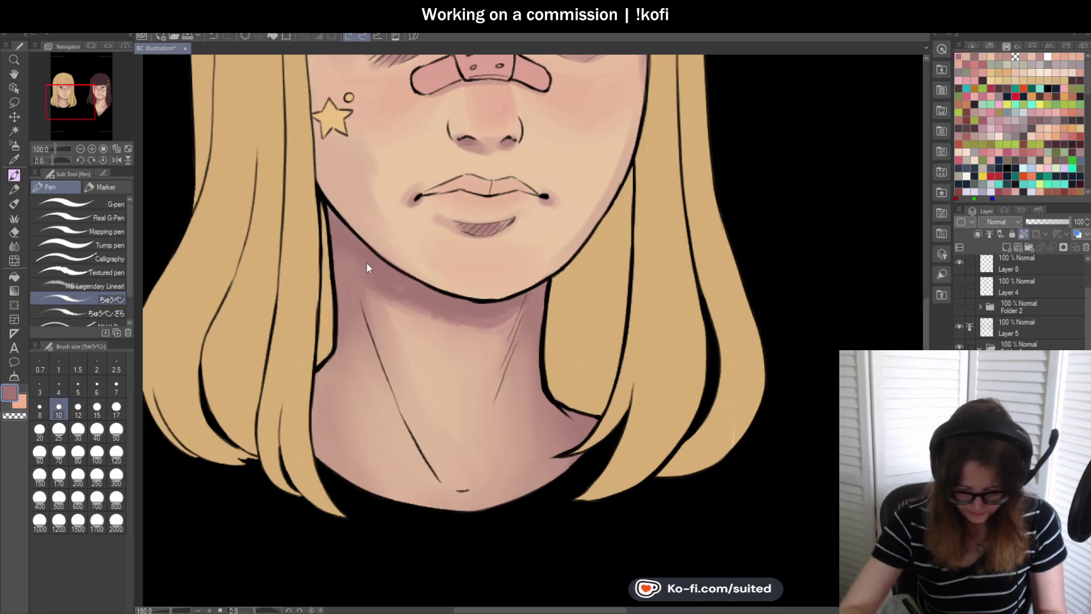
click(117, 417)
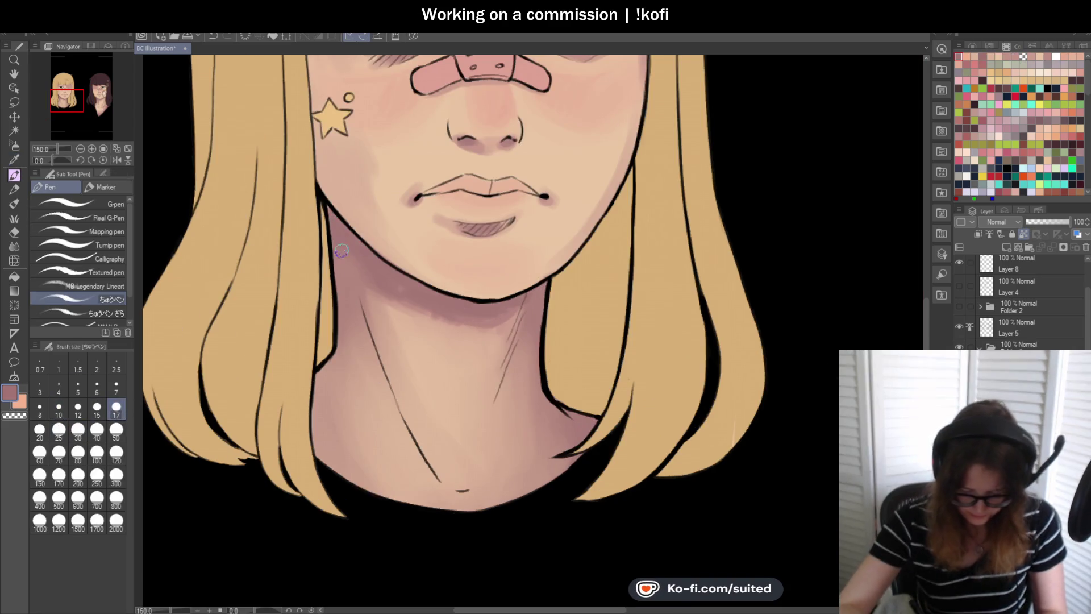
- Blend under the blonde girl's jaw using transparent colour on the mixing brush, then sample the lighter mauve
key(b)
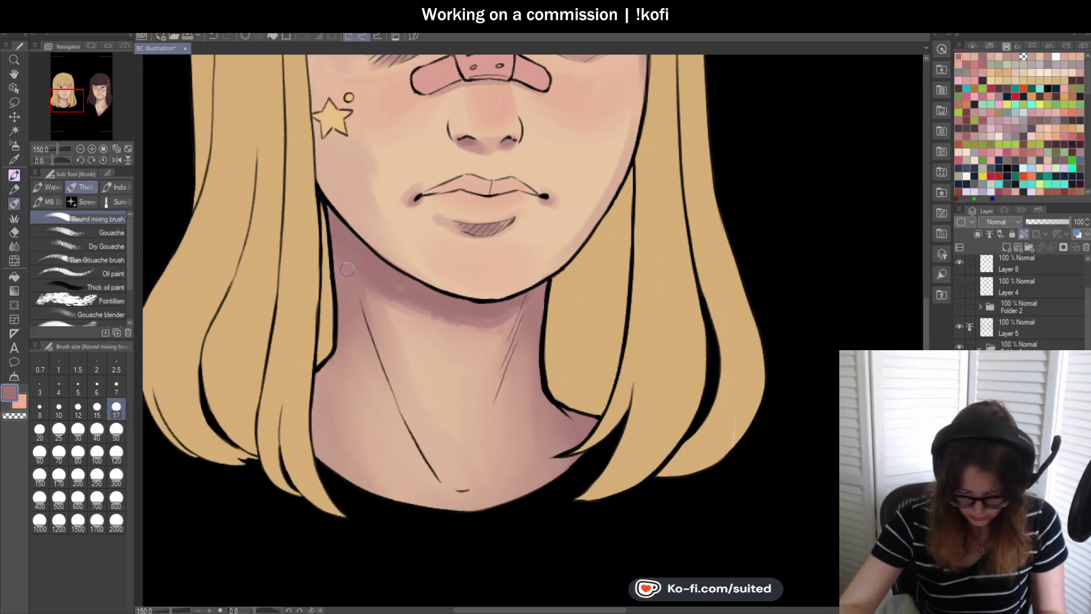
key(c)
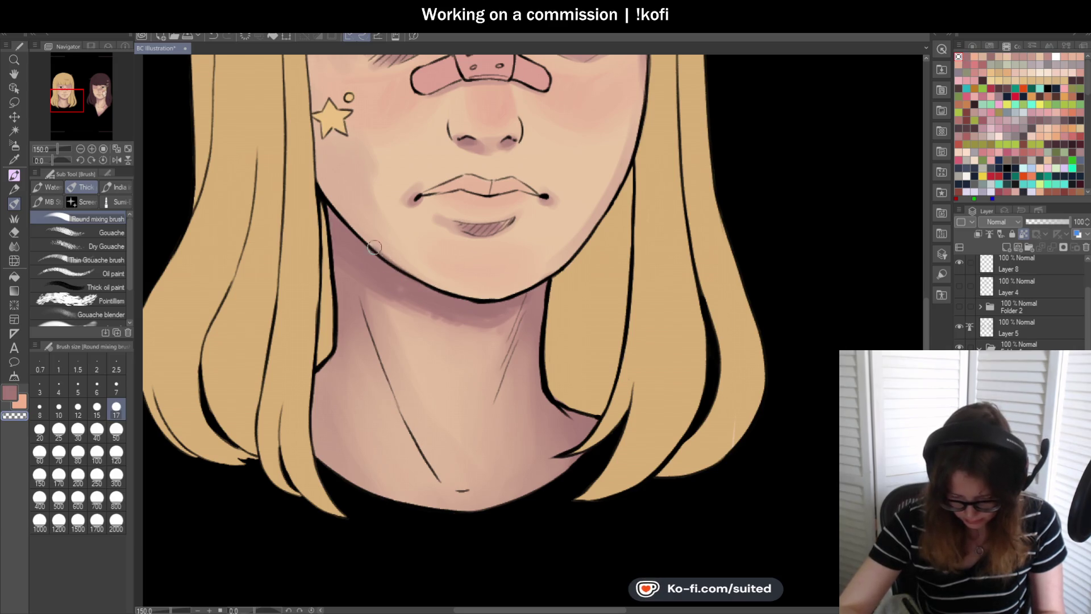
key(c)
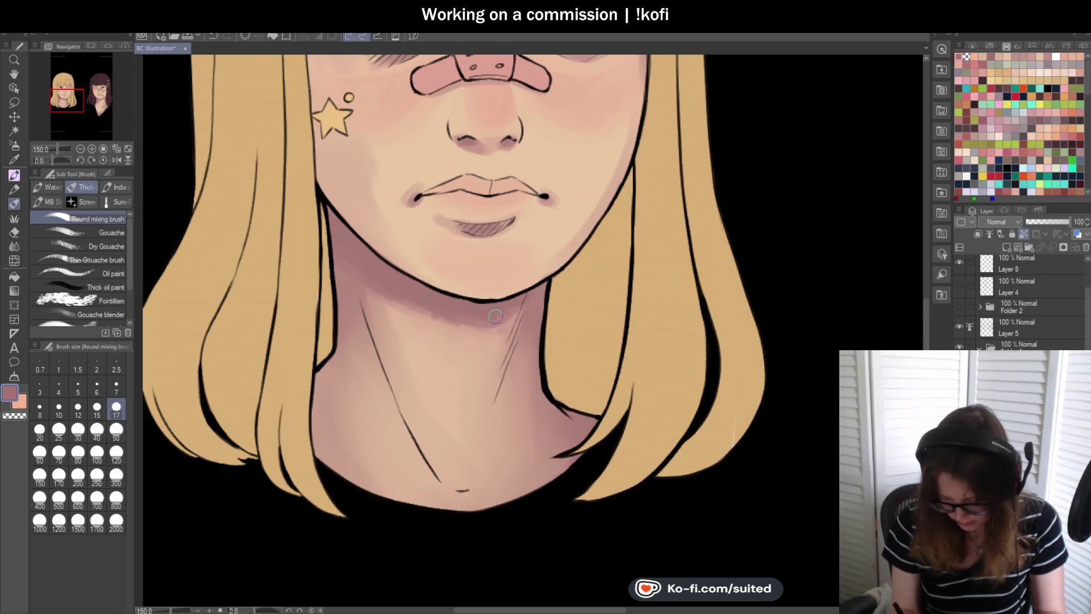
scroll(461, 318, down, 4)
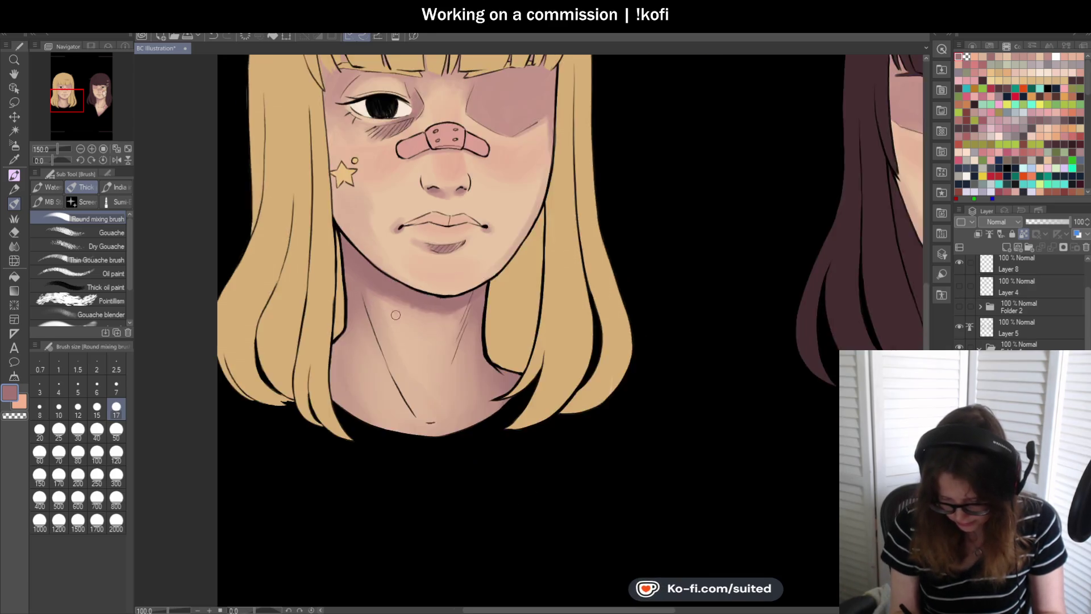
scroll(472, 335, up, 1)
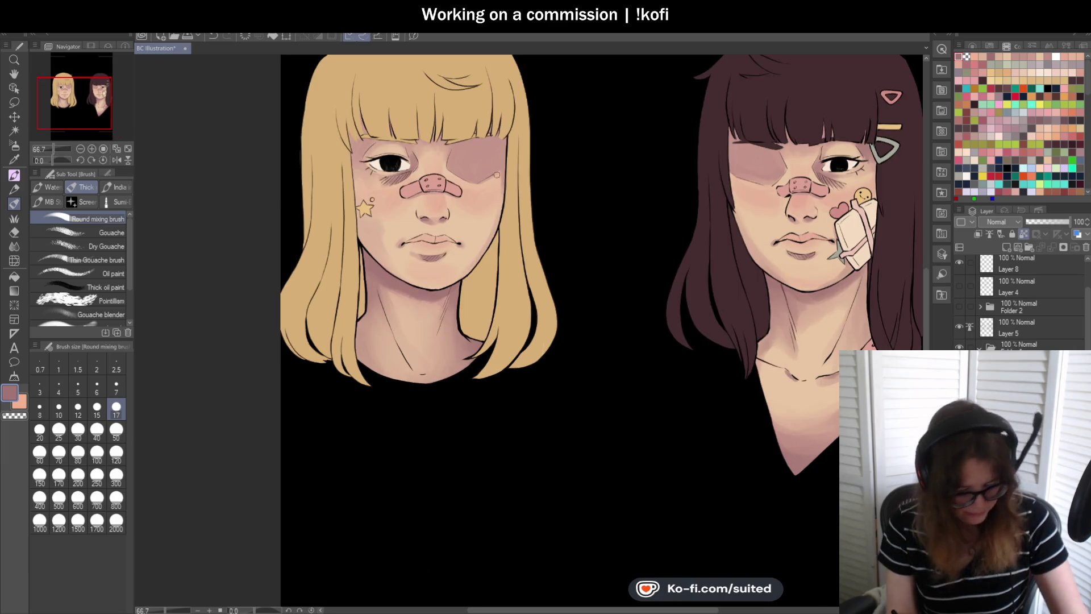
alt+click(488, 155)
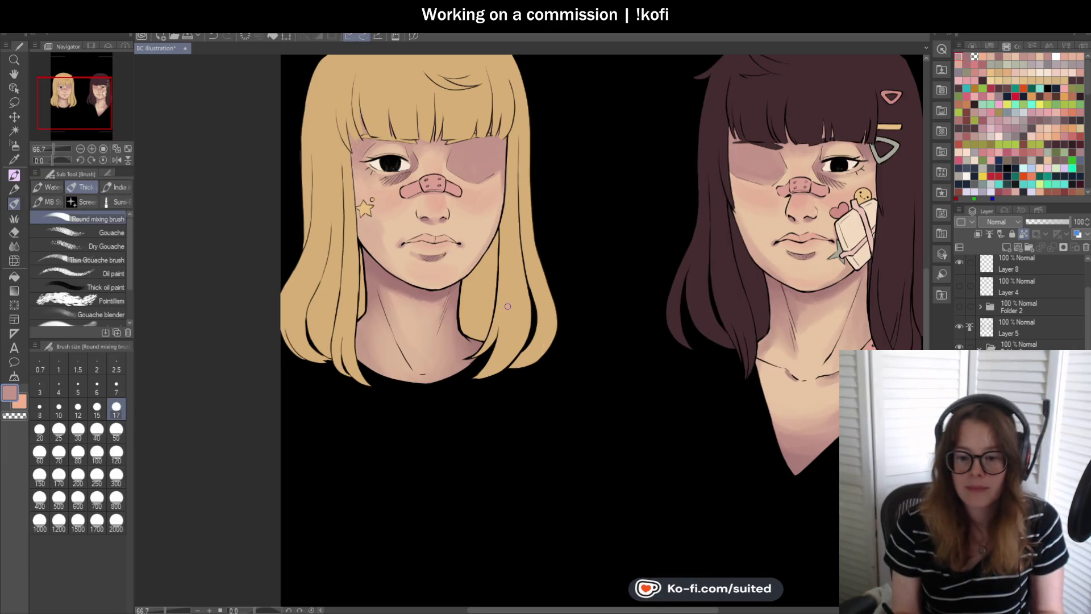
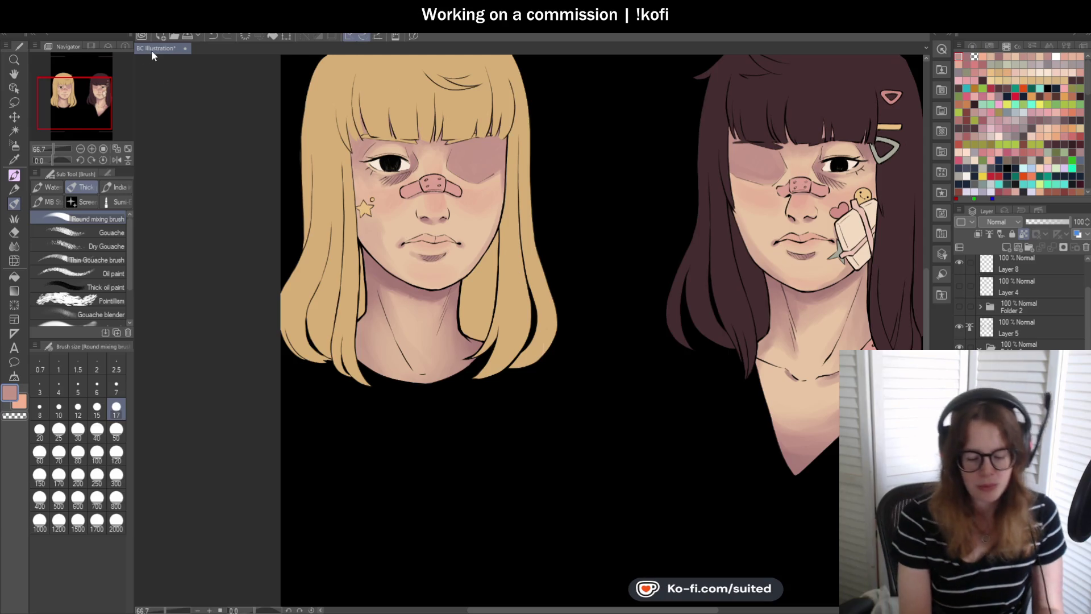
- Sample the light skin tone near the mouth and blend deeper shading into the neck's left side
scroll(396, 156, down, 3)
scroll(455, 276, up, 5)
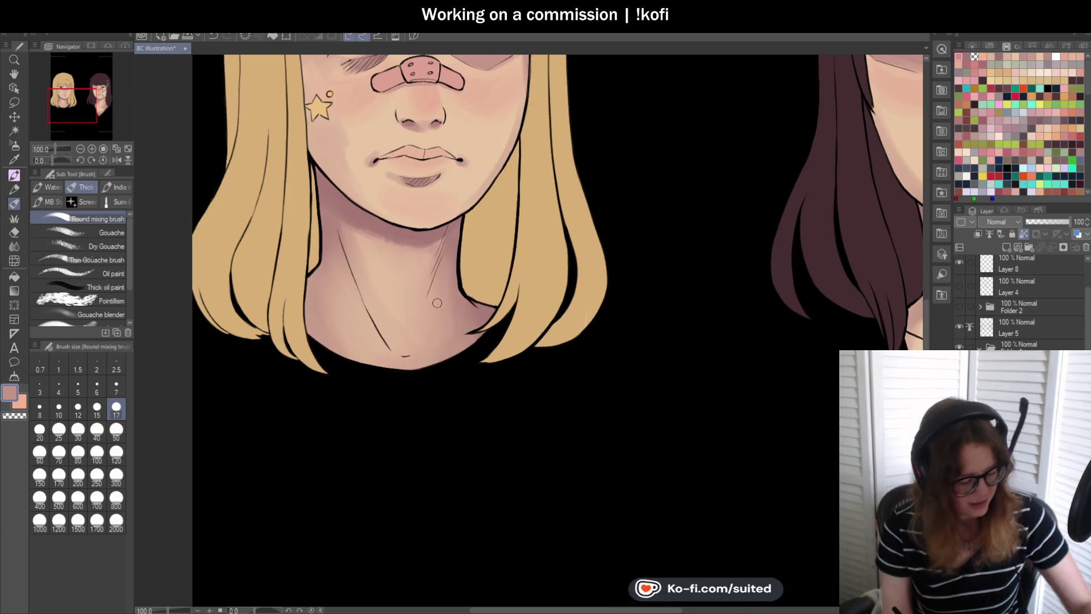
key(i)
click(356, 153)
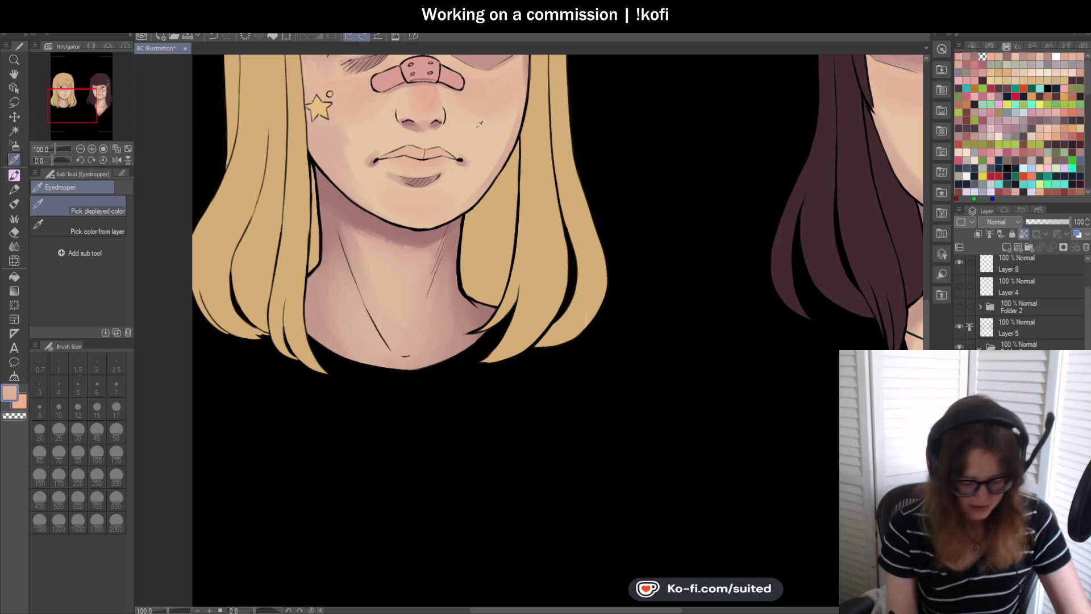
key(b)
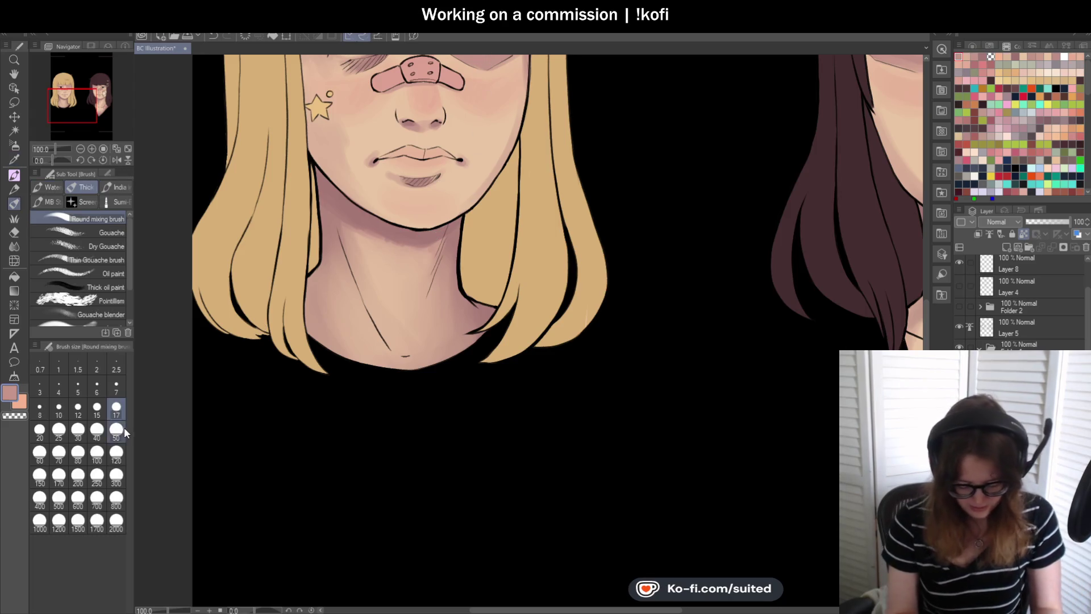
mouse_move(355, 261)
mouse_down()
mouse_move(363, 273)
mouse_move(355, 235)
mouse_move(409, 266)
mouse_move(366, 239)
mouse_up()
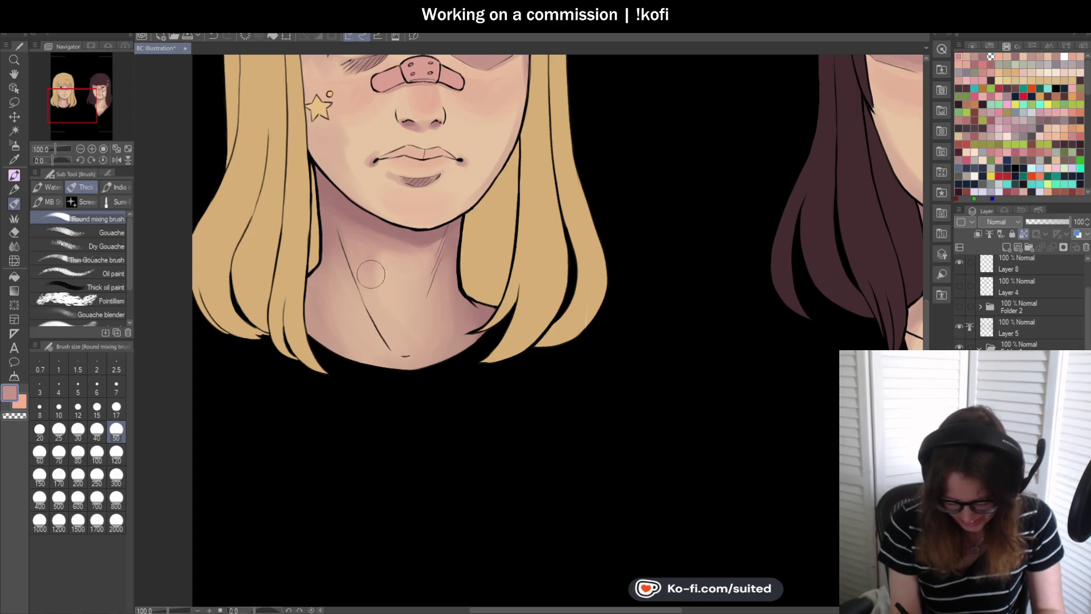
scroll(402, 365, down, 3)
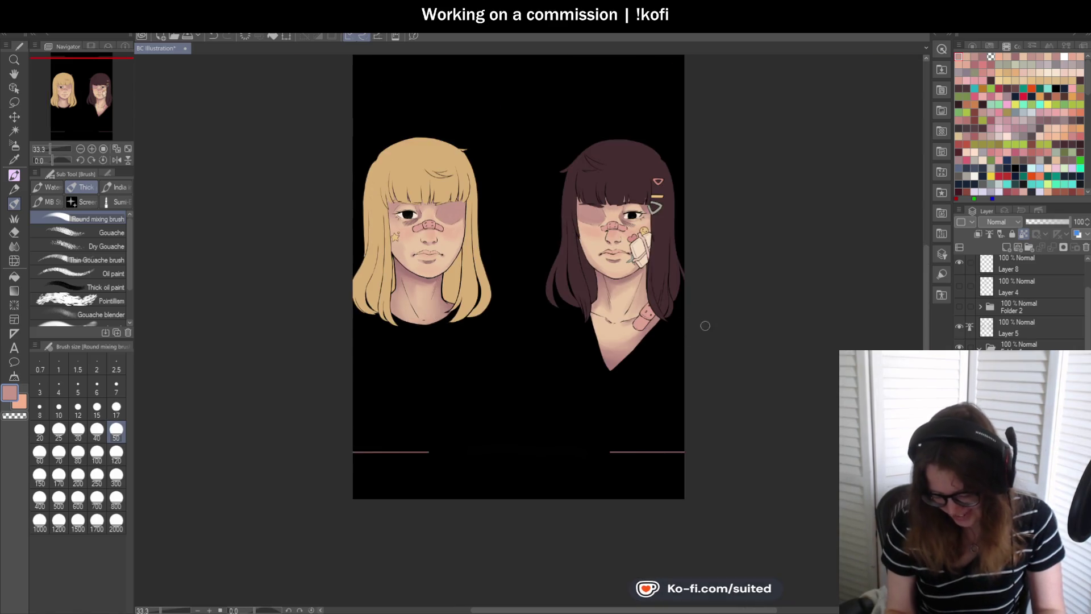
scroll(619, 295, up, 3)
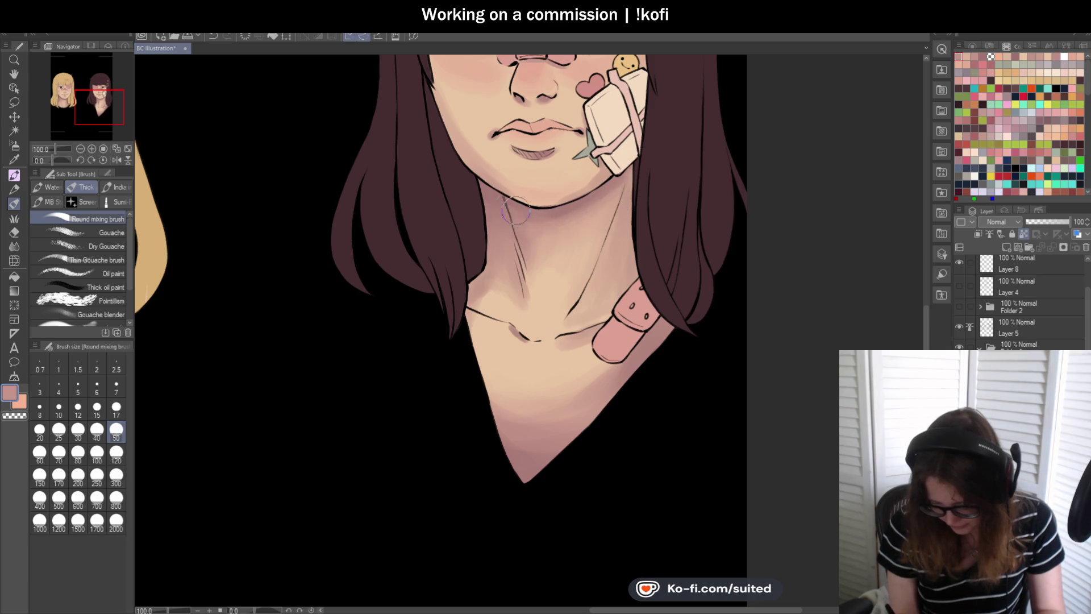
scroll(537, 256, down, 3)
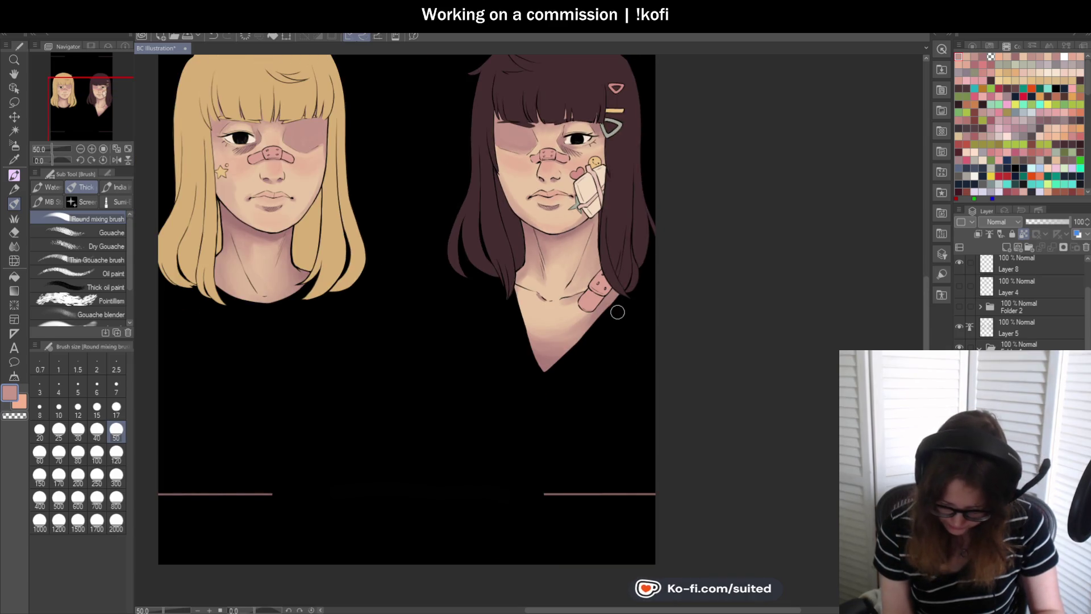
scroll(631, 284, down, 1)
scroll(549, 320, up, 2)
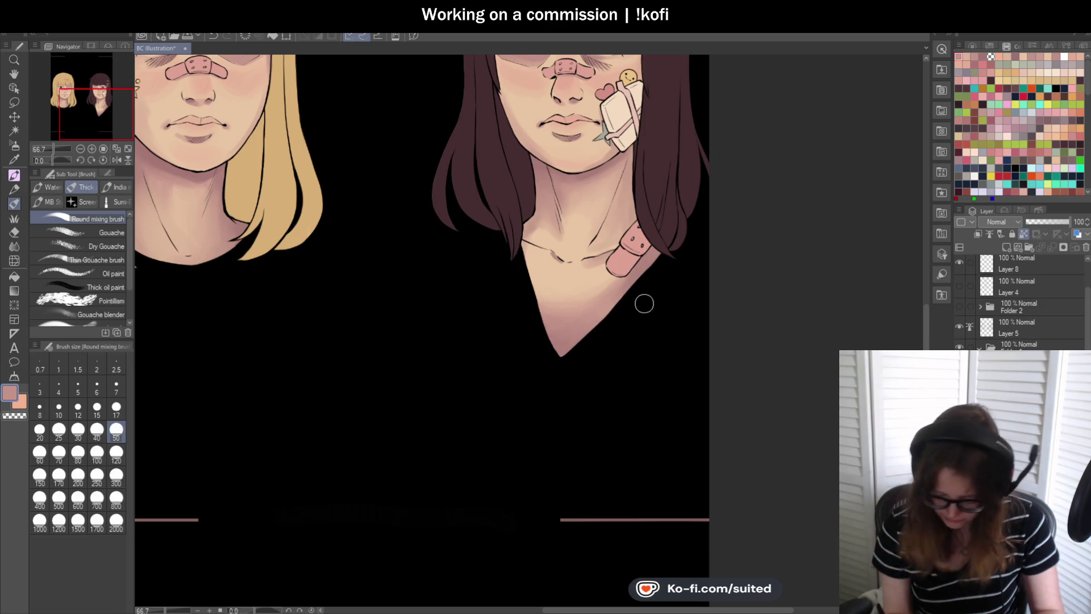
scroll(633, 308, down, 2)
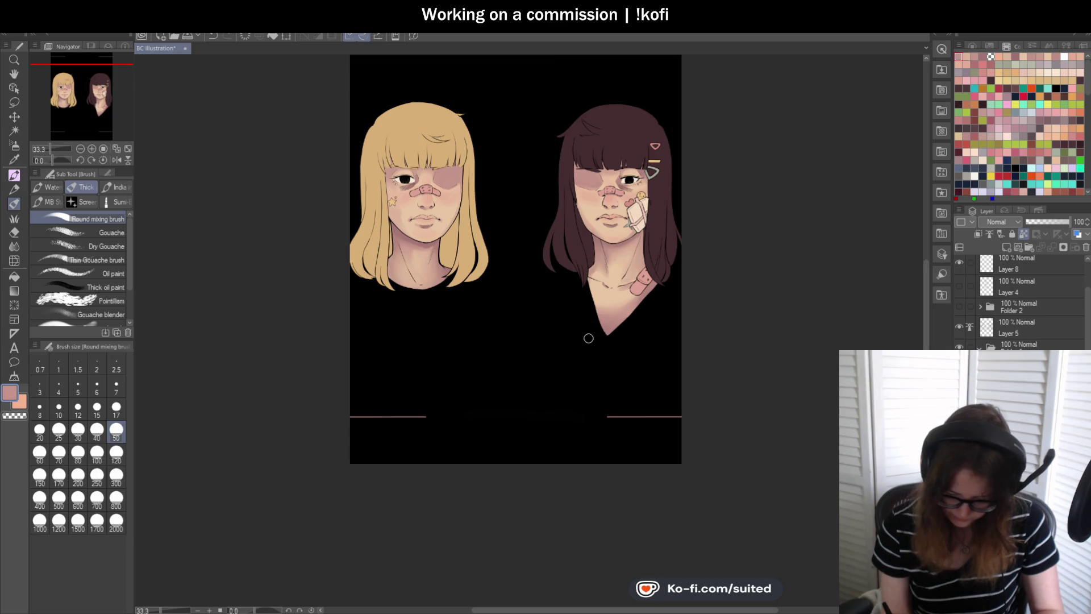
scroll(483, 222, up, 1)
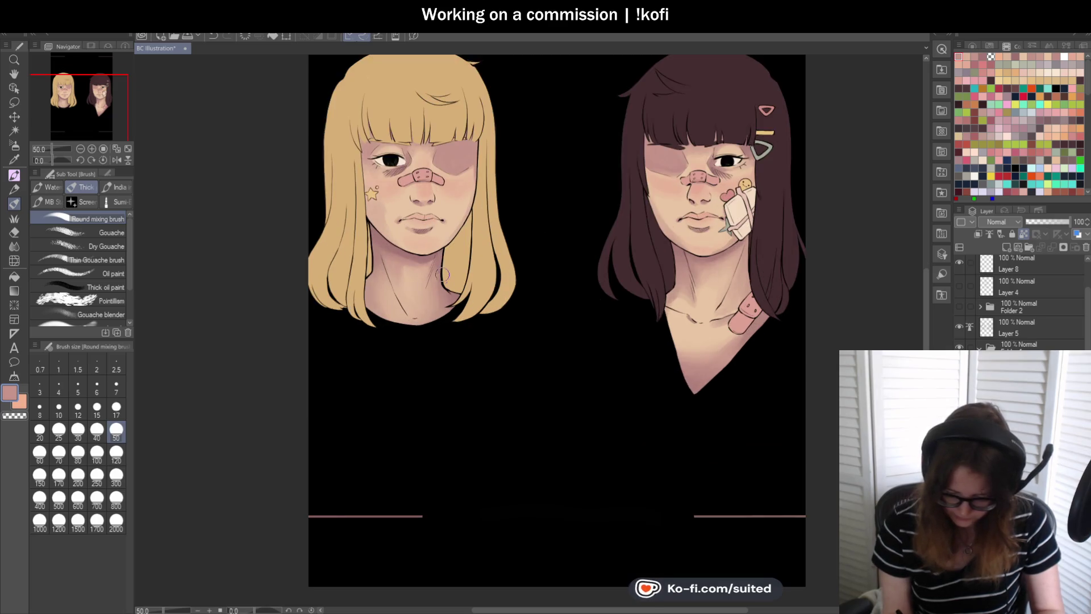
scroll(479, 142, up, 2)
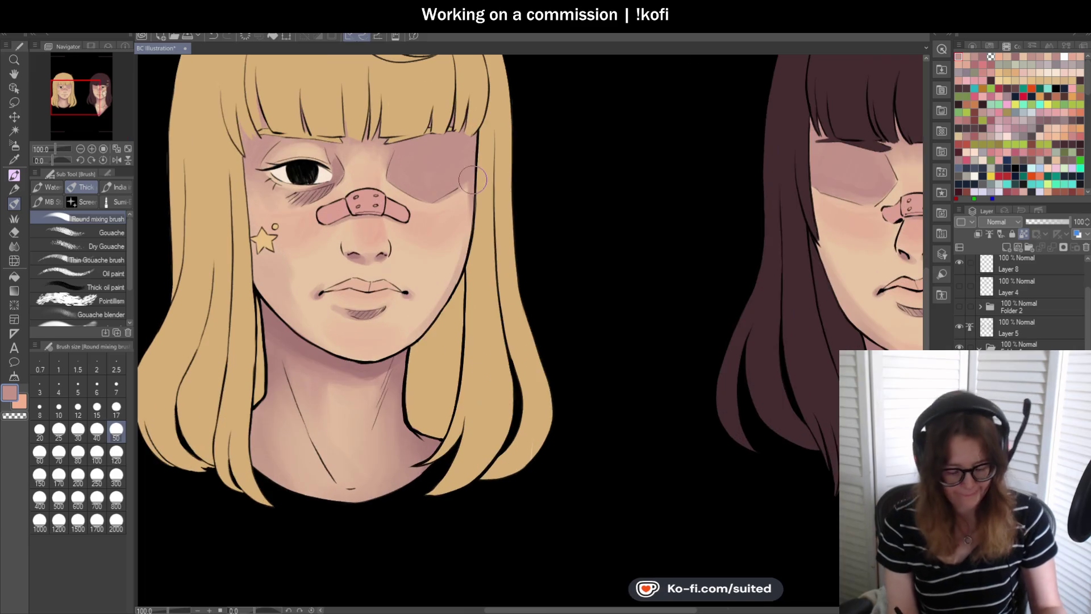
- Paint a darker mauve swatch over the bruised eye, extending the bruise toward its lower edge
click(989, 55)
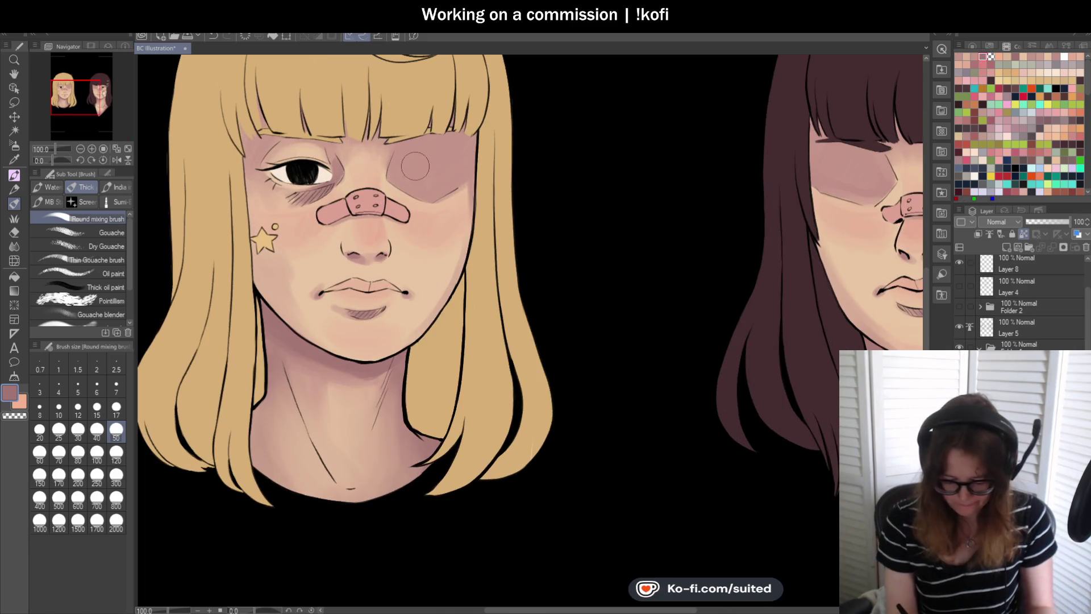
mouse_move(404, 174)
mouse_down()
mouse_move(449, 171)
mouse_move(443, 178)
mouse_up()
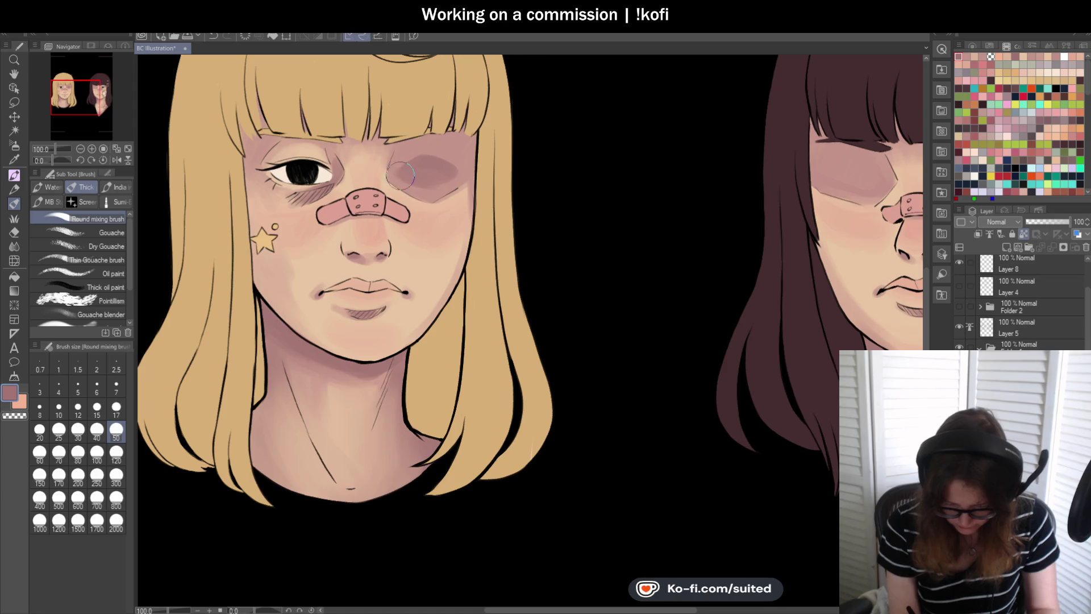
mouse_move(402, 162)
mouse_down()
mouse_move(420, 190)
mouse_move(406, 184)
mouse_up()
key(ctrl+0)
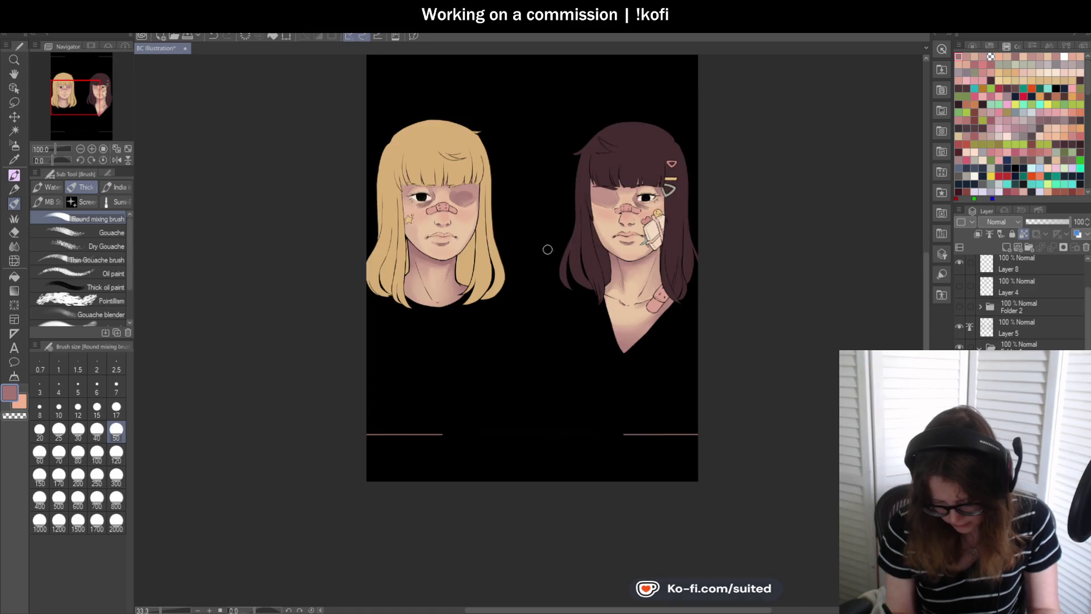
scroll(603, 181, up, 5)
mouse_move(601, 181)
mouse_down()
mouse_move(535, 171)
mouse_move(593, 178)
mouse_move(534, 165)
mouse_move(569, 187)
mouse_move(591, 182)
mouse_move(565, 156)
mouse_move(511, 170)
mouse_move(534, 188)
mouse_move(593, 180)
mouse_up()
key(ctrl+minus)
key(ctrl+minus)
key(ctrl+minus)
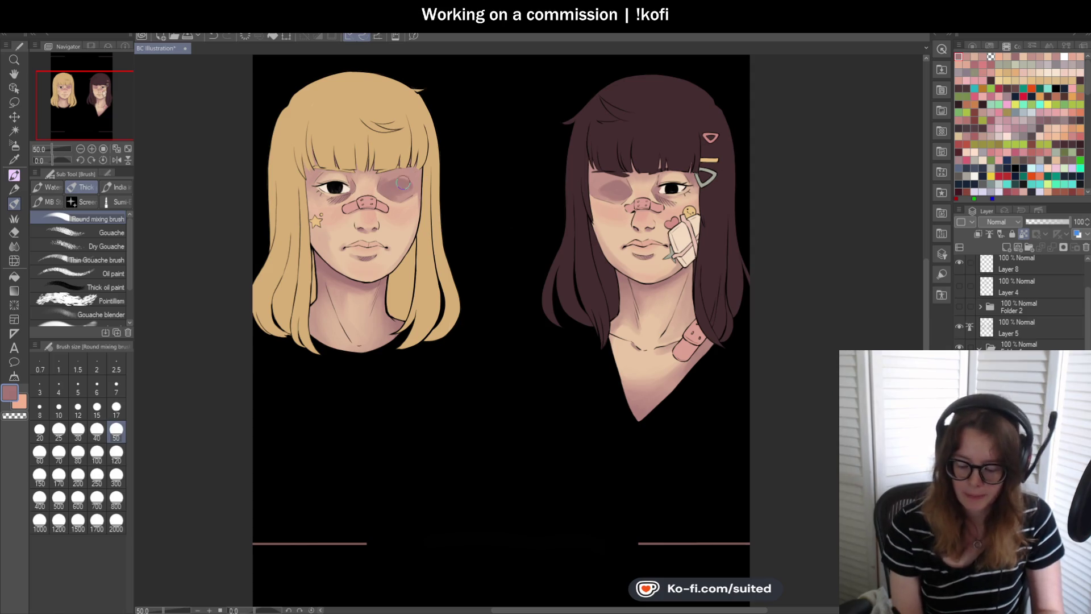
scroll(405, 181, up, 4)
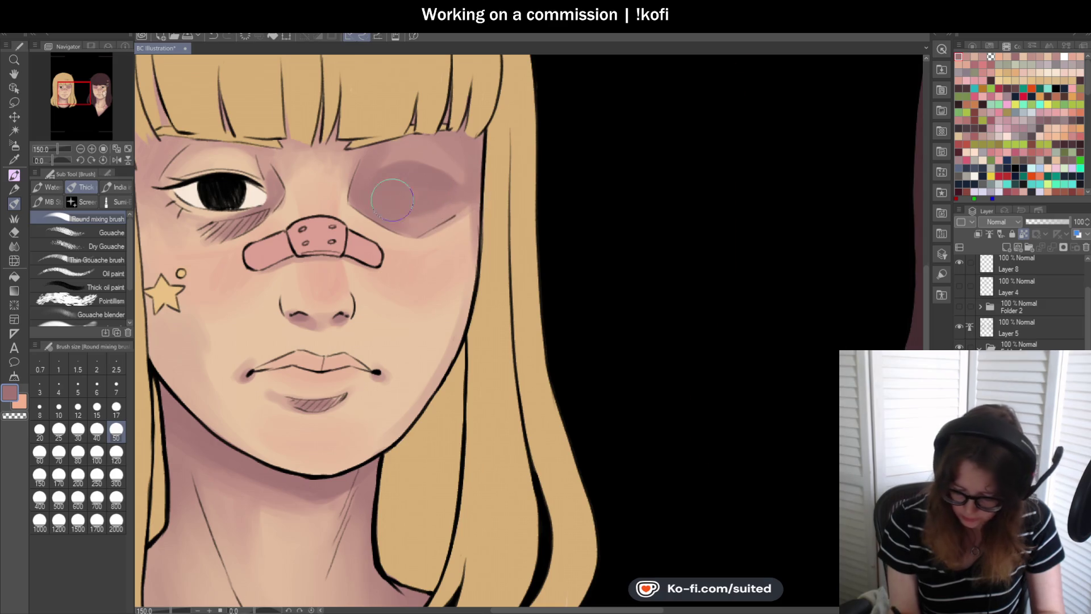
scroll(426, 209, down, 3)
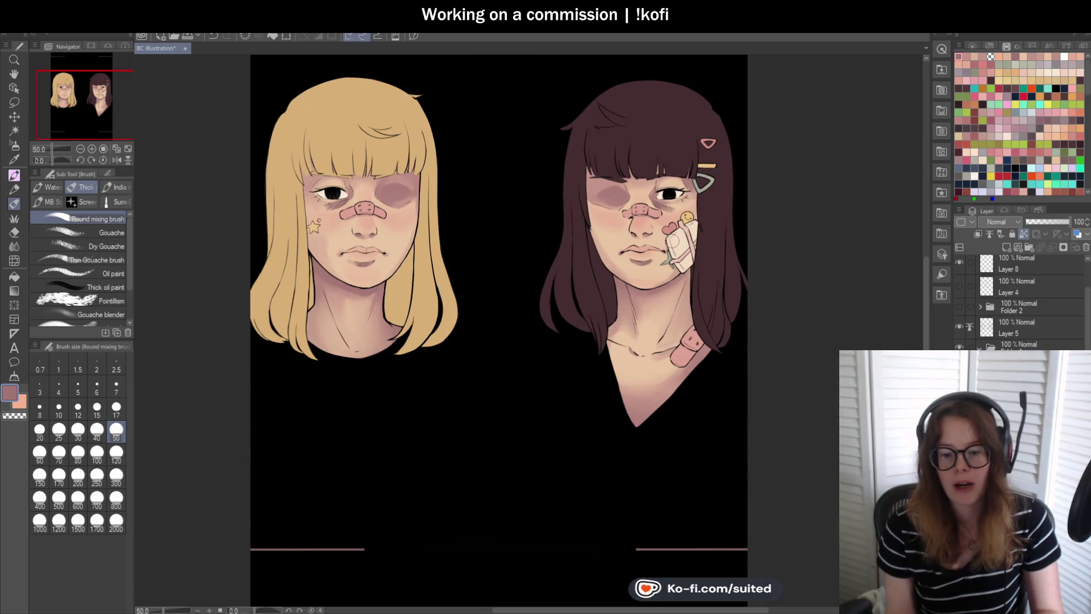
scroll(623, 207, up, 3)
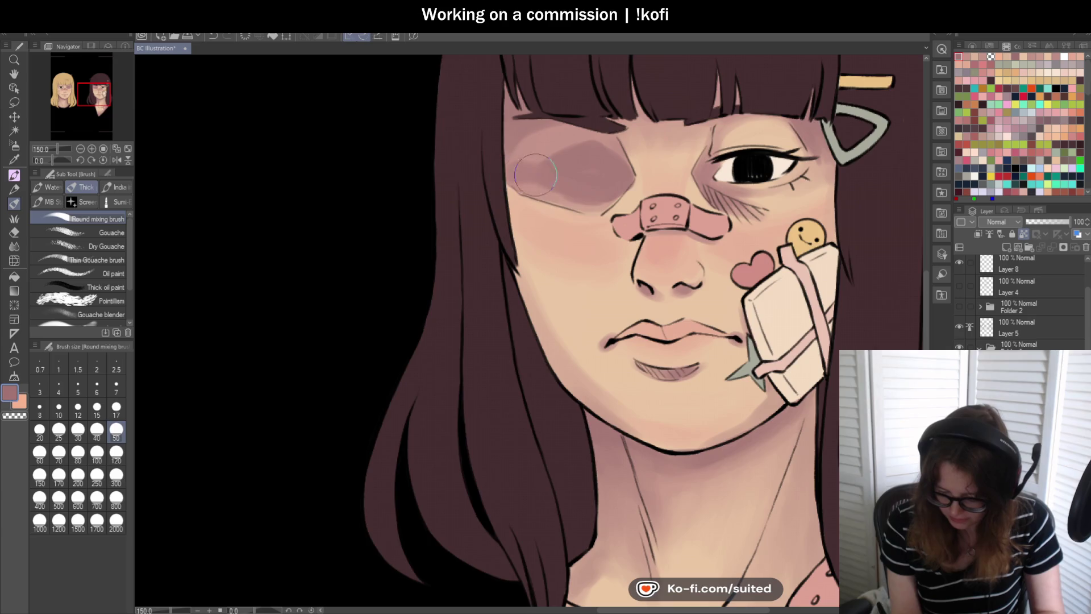
- Set the brush to size 17, select the dusty mauve, and show Folder 2's centre panel
scroll(569, 193, down, 5)
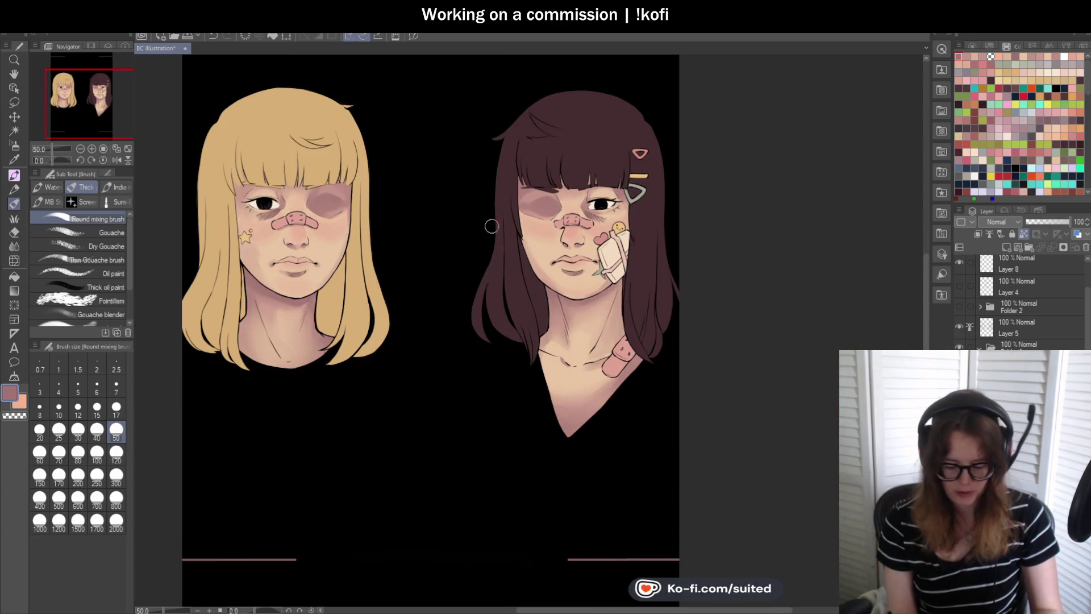
scroll(536, 303, down, 2)
scroll(568, 234, up, 2)
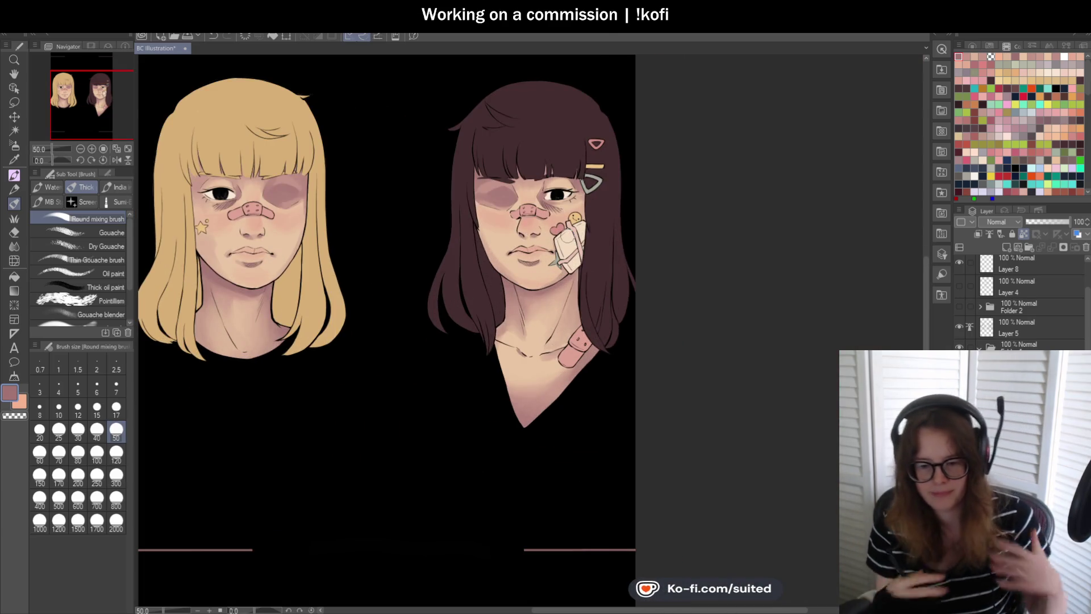
scroll(565, 173, up, 5)
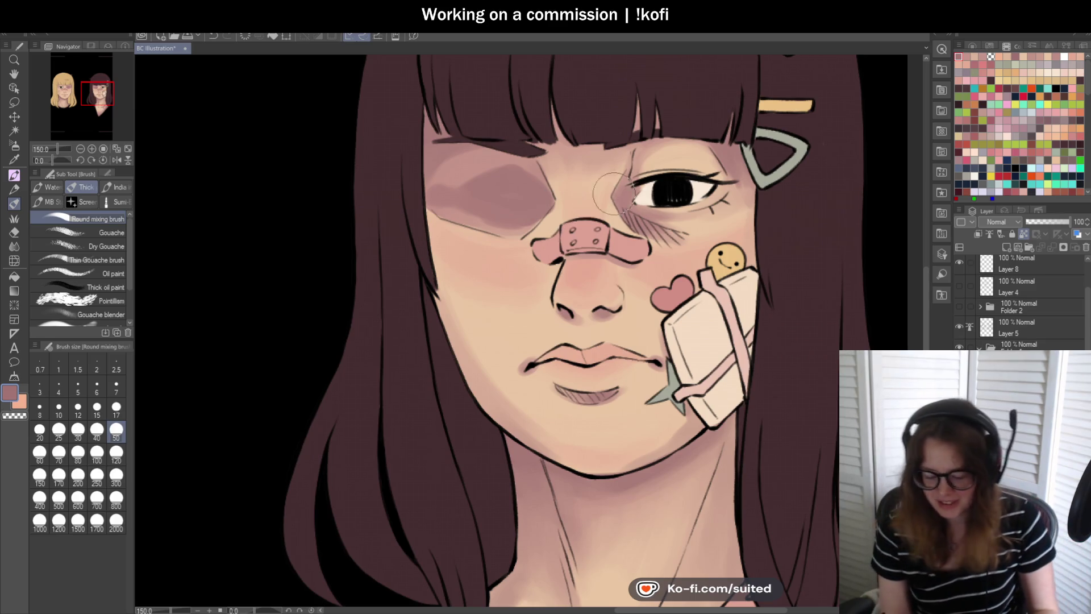
scroll(483, 182, up, 1)
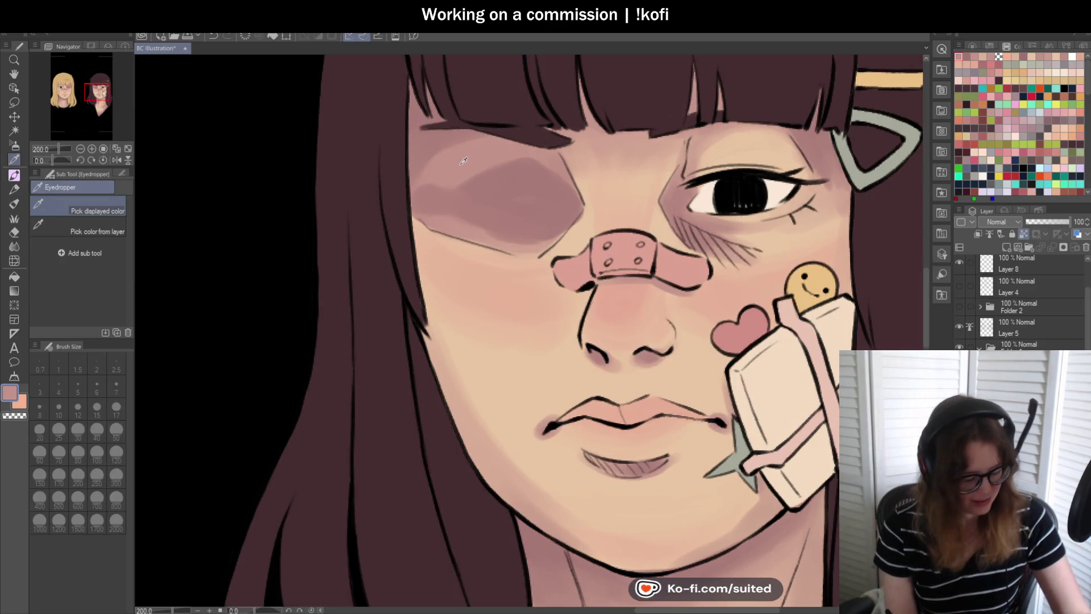
click(117, 414)
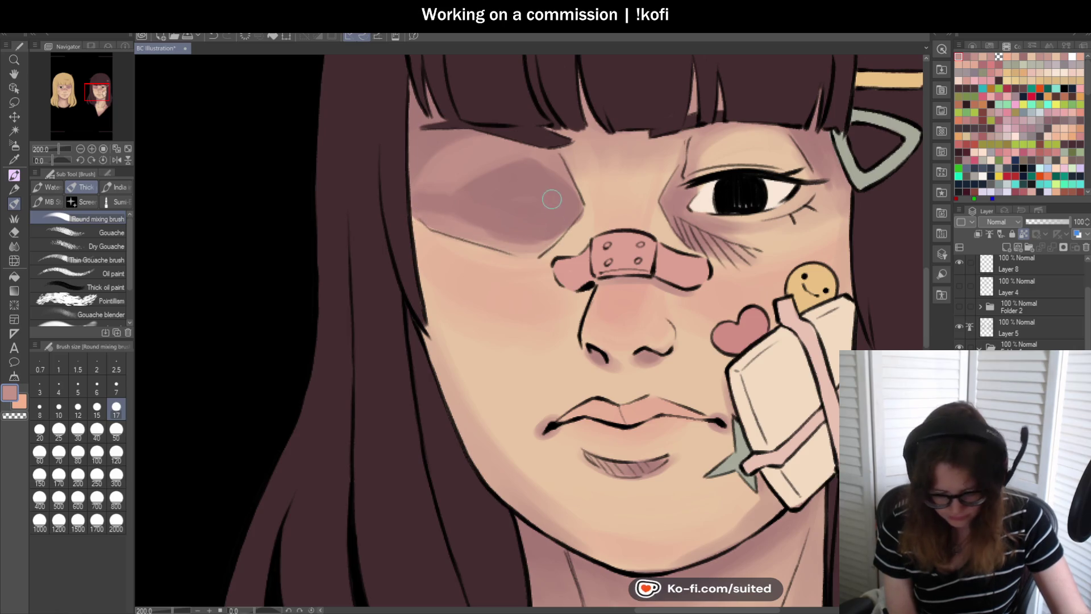
alt+click(587, 210)
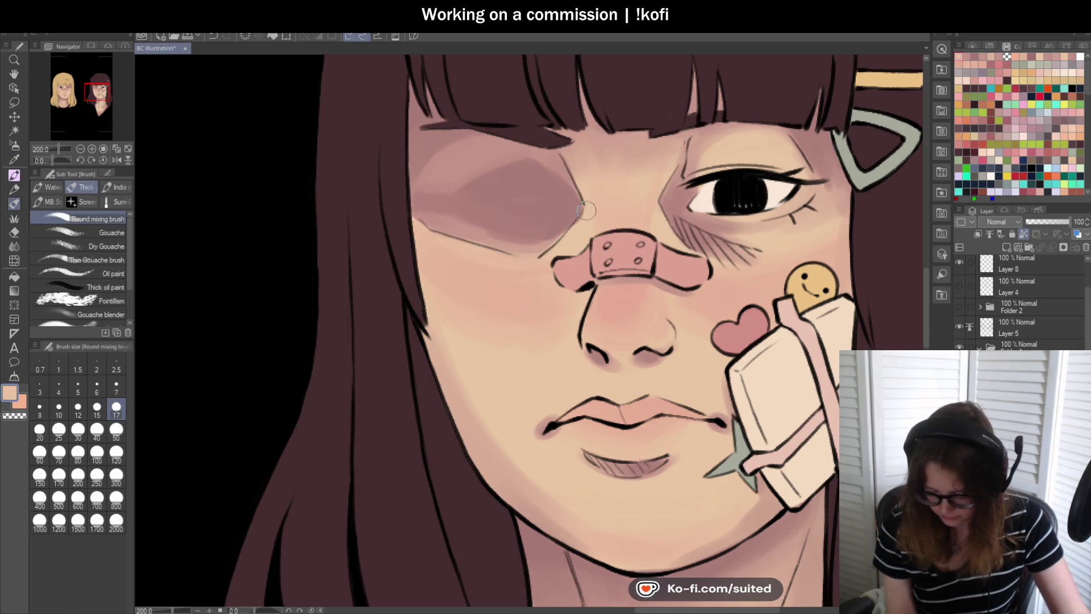
alt+click(556, 230)
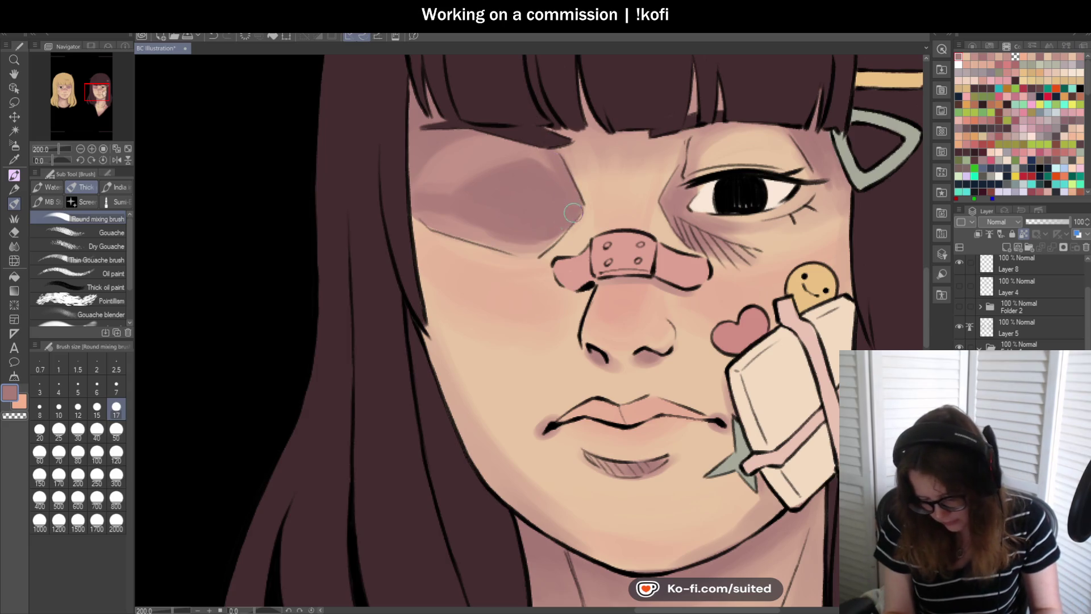
key(ctrl+0)
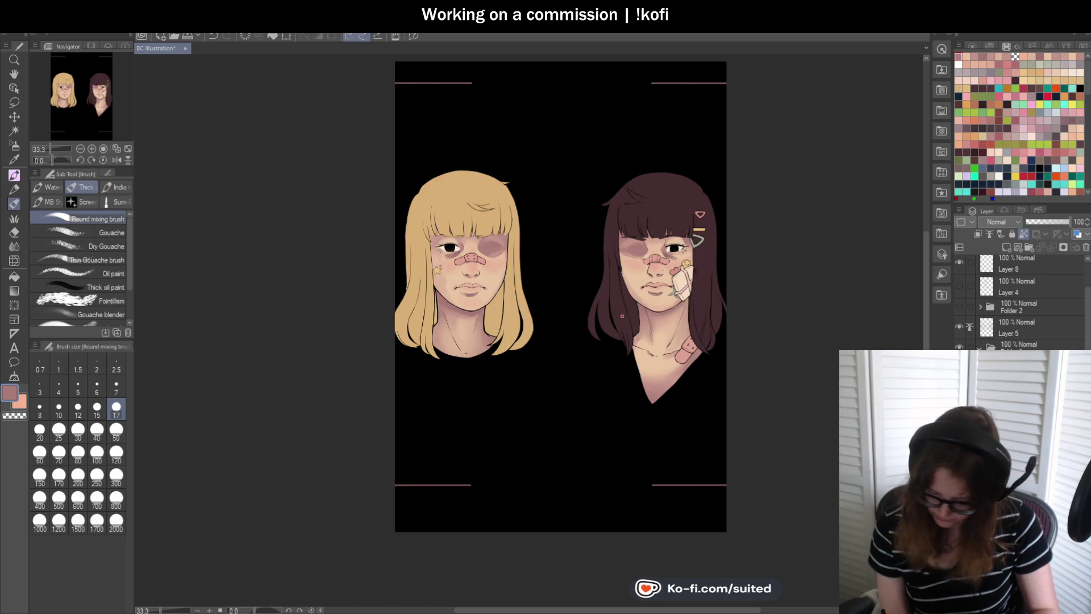
click(959, 306)
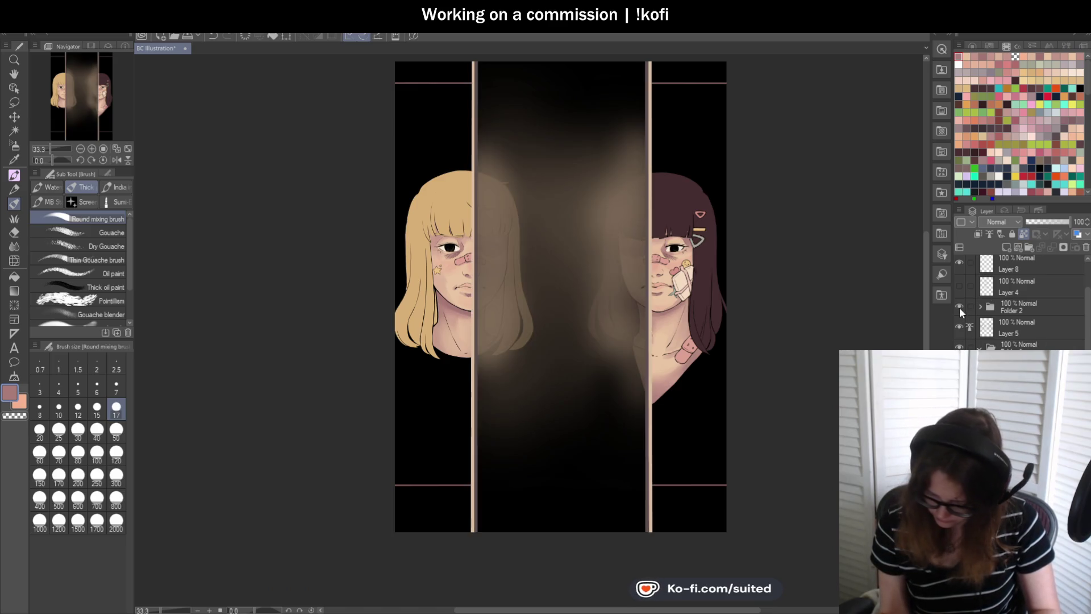
- Hide Folder 2 again and zoom in on the blonde girl's face
click(960, 306)
key(ctrl+alt+0)
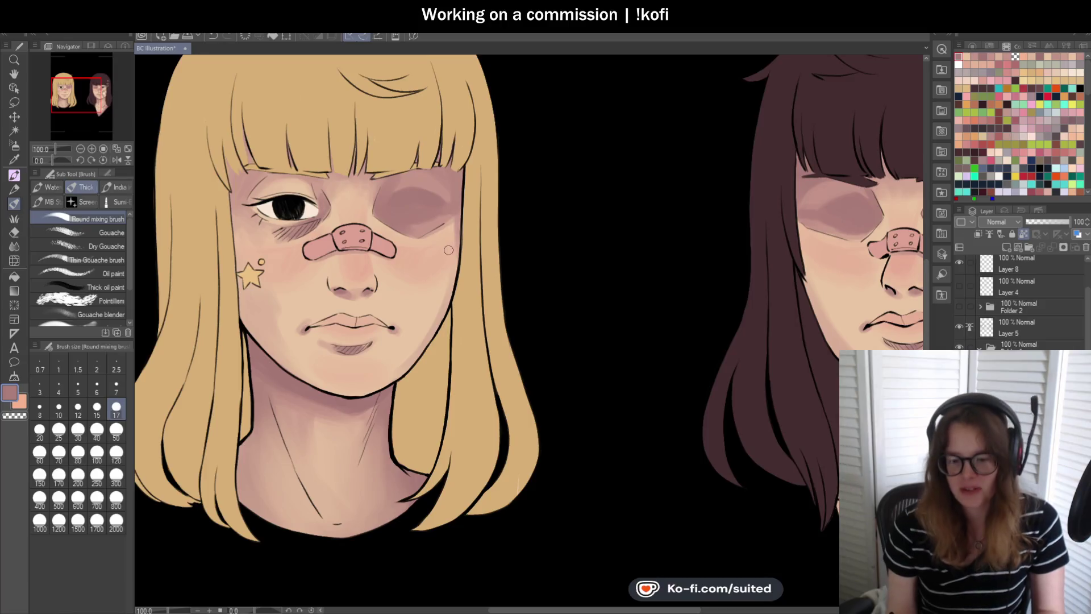
scroll(423, 246, up, 1)
key(i)
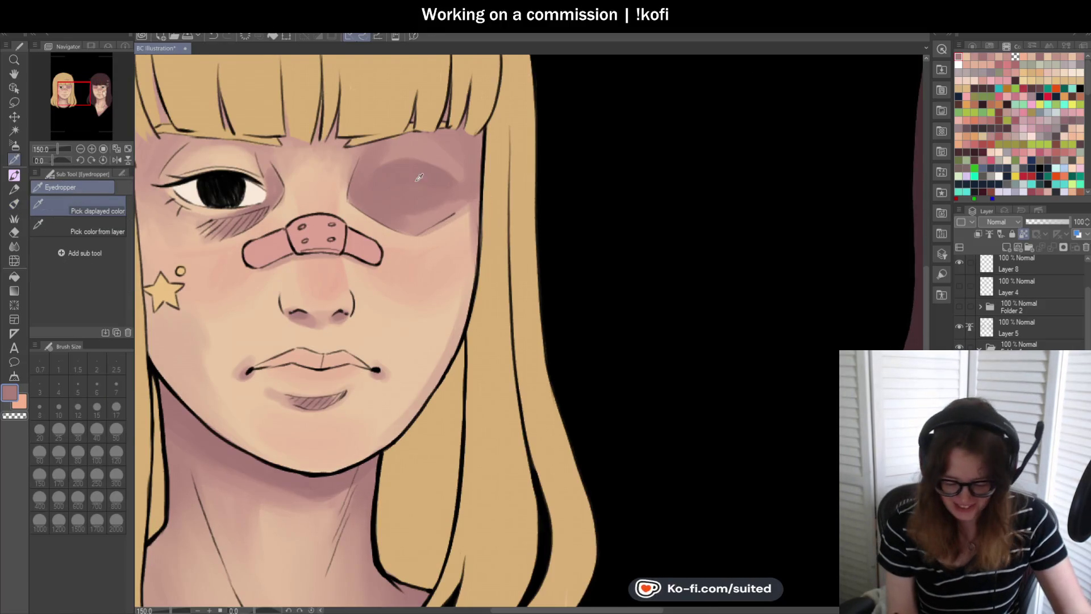
key(b)
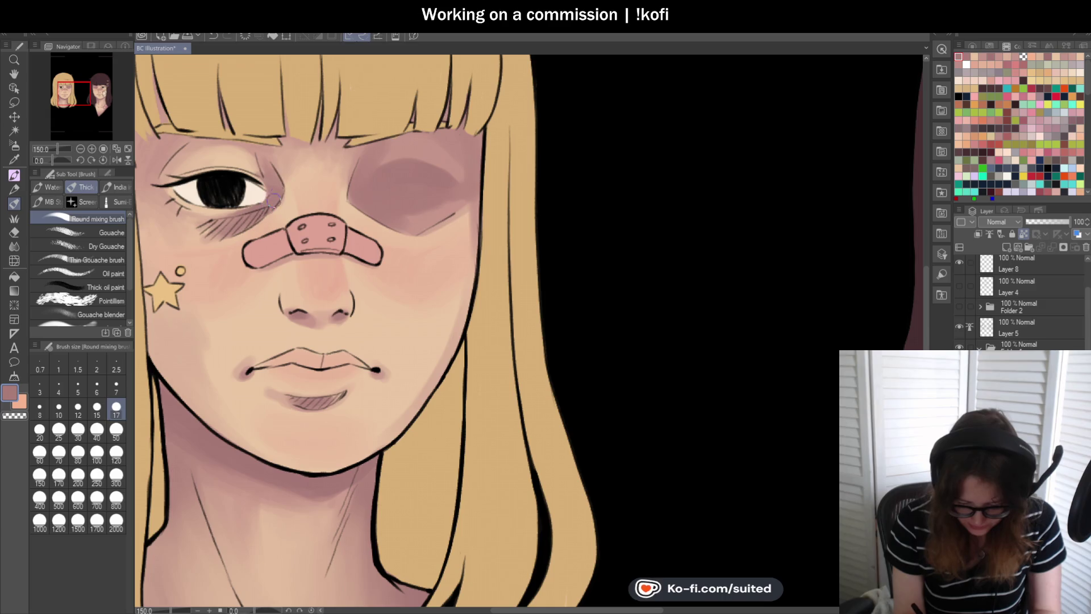
key(ctrl+0)
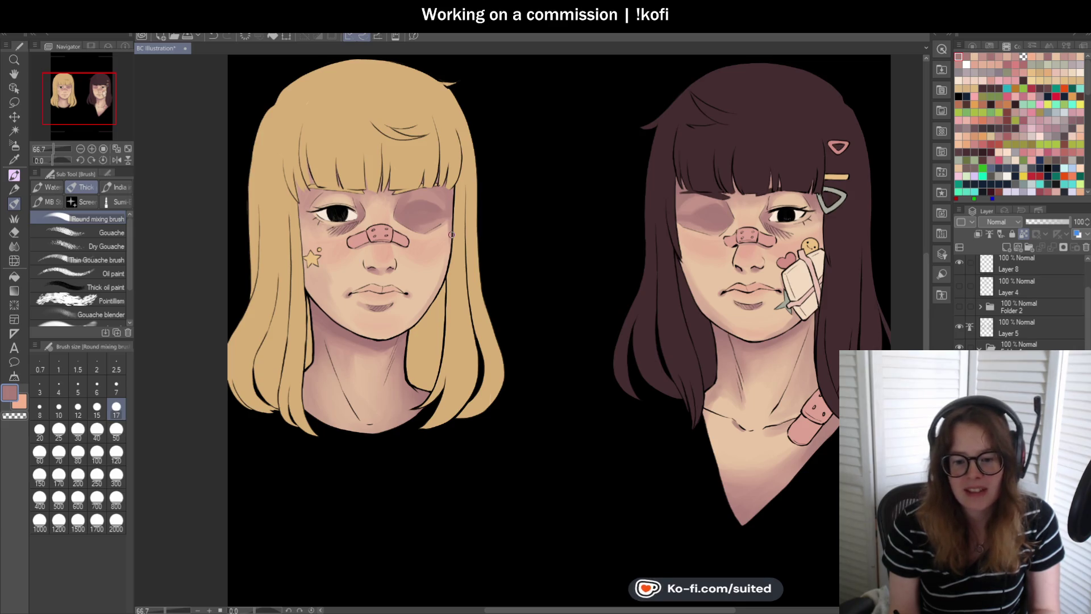
scroll(367, 214, up, 3)
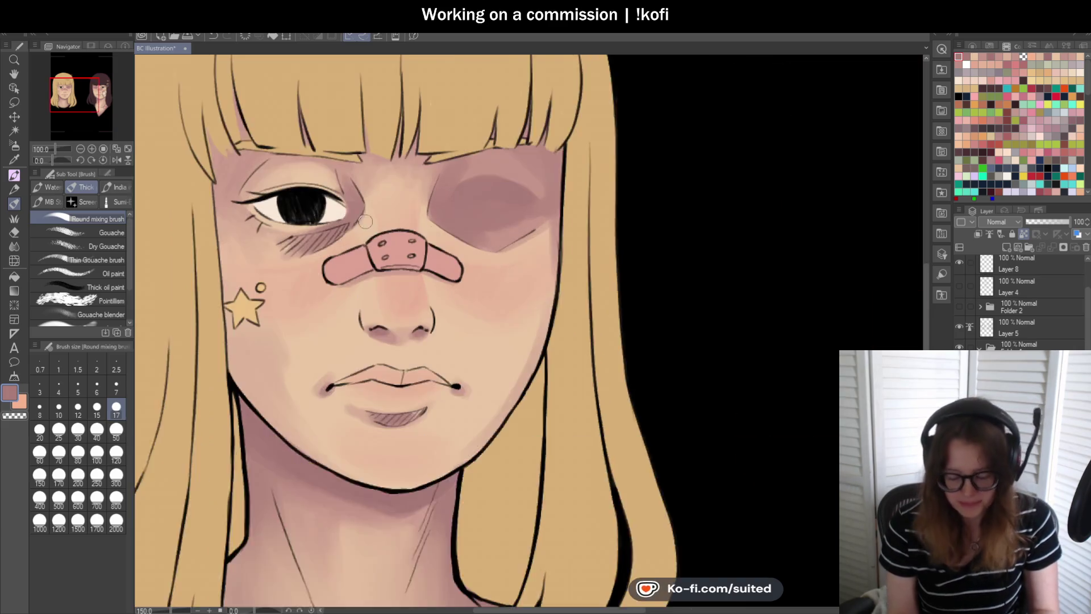
- Sample the peach and mauve tones and add faint mauve shading above the left eye
alt+click(368, 224)
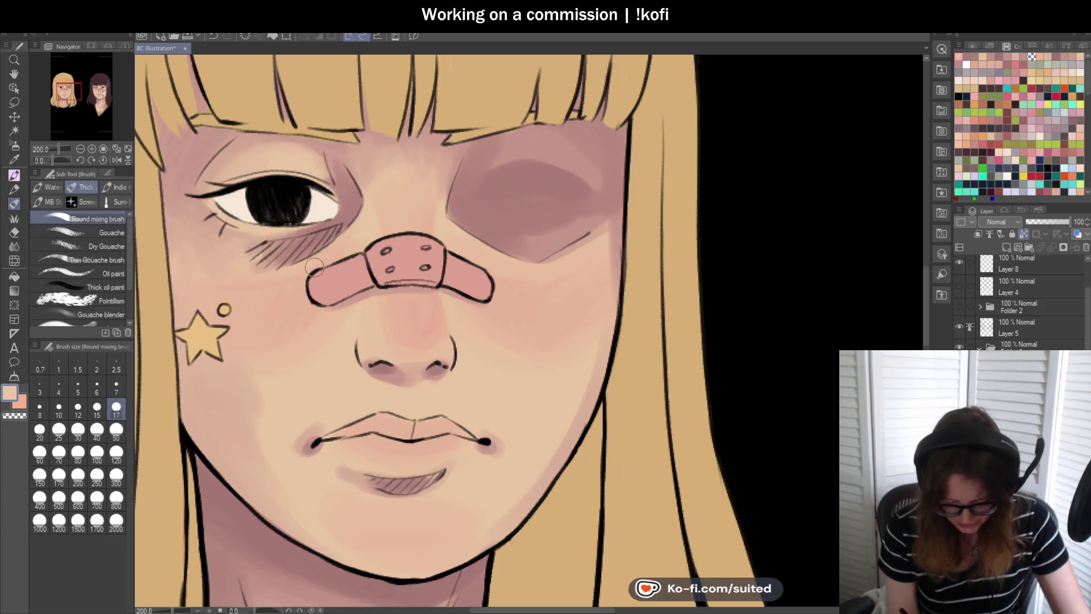
alt+click(362, 214)
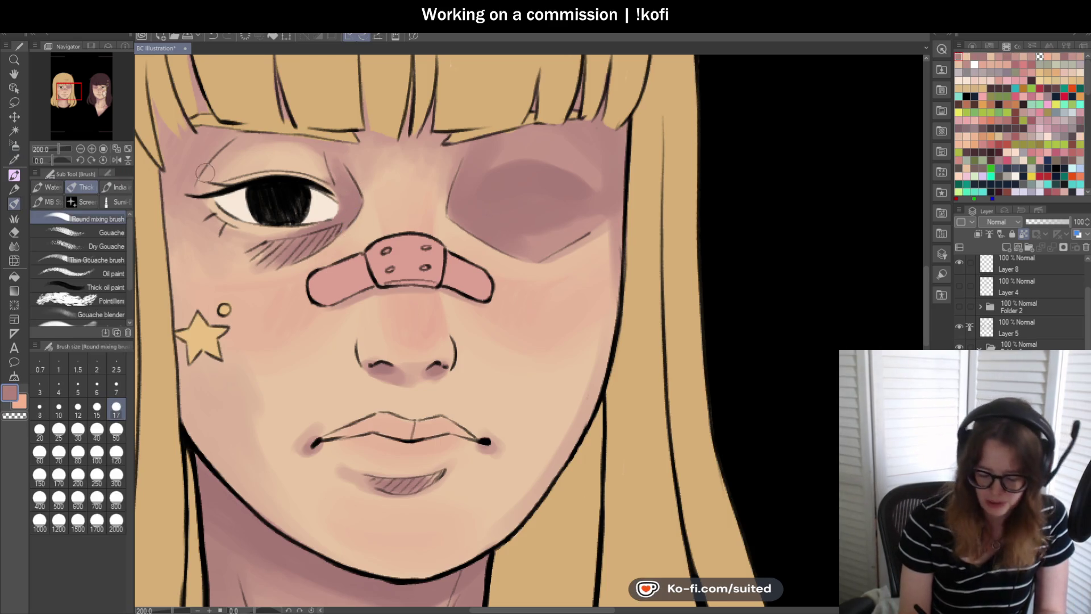
mouse_move(233, 136)
mouse_down()
mouse_move(210, 161)
mouse_move(182, 122)
mouse_move(151, 136)
mouse_up()
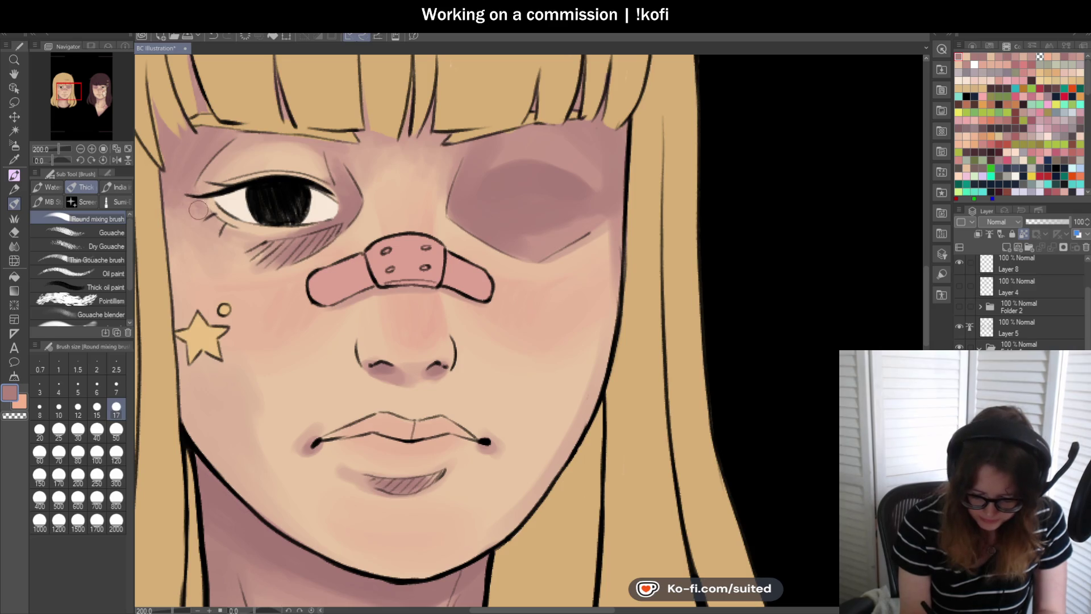
key(ctrl+minus)
key(ctrl+minus)
key(ctrl+minus)
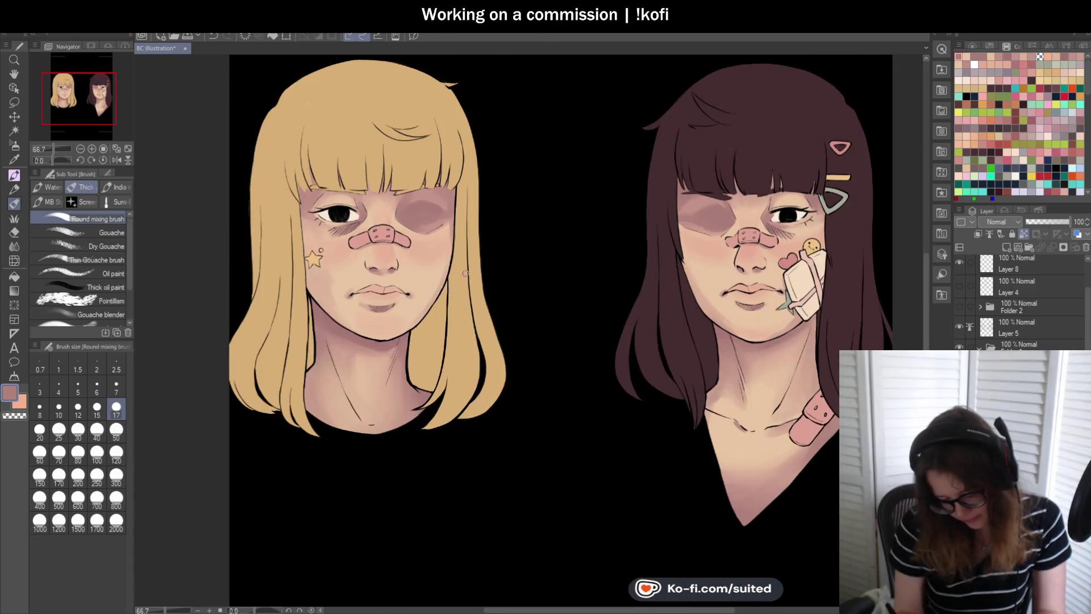
key(ctrl+minus)
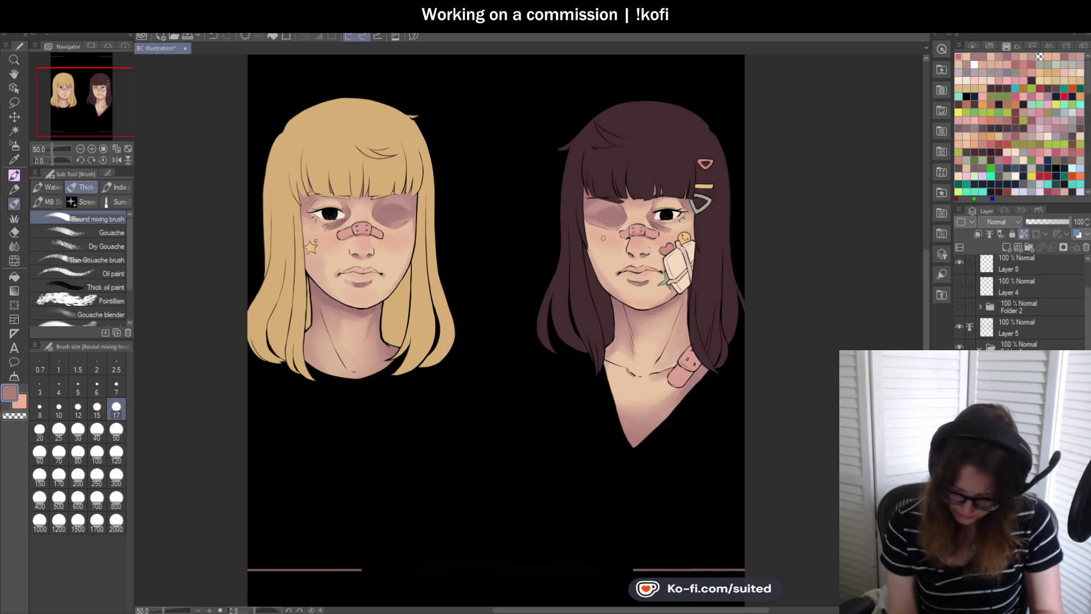
- Save the illustration with Ctrl+S
key(ctrl+plus)
key(ctrl+plus)
key(ctrl+plus)
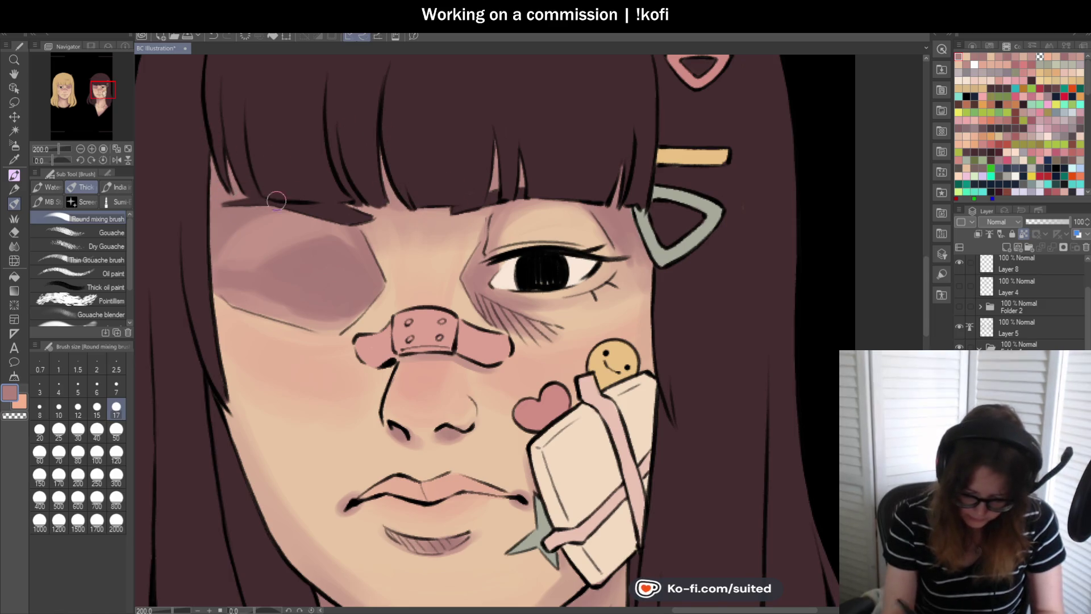
scroll(432, 193, down, 3)
scroll(443, 194, down, 2)
scroll(589, 267, down, 1)
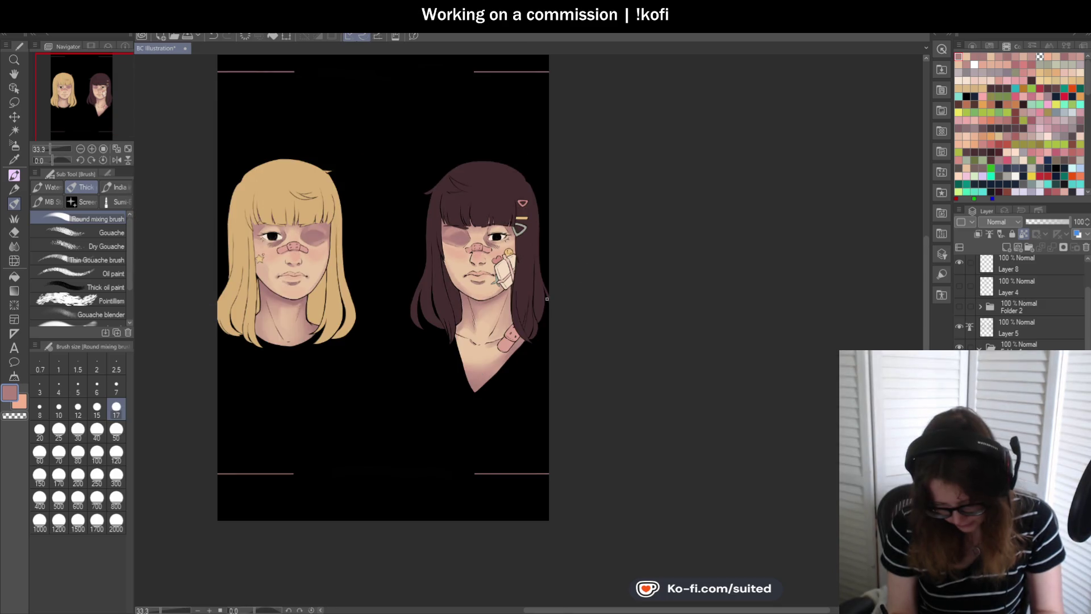
scroll(318, 322, up, 1)
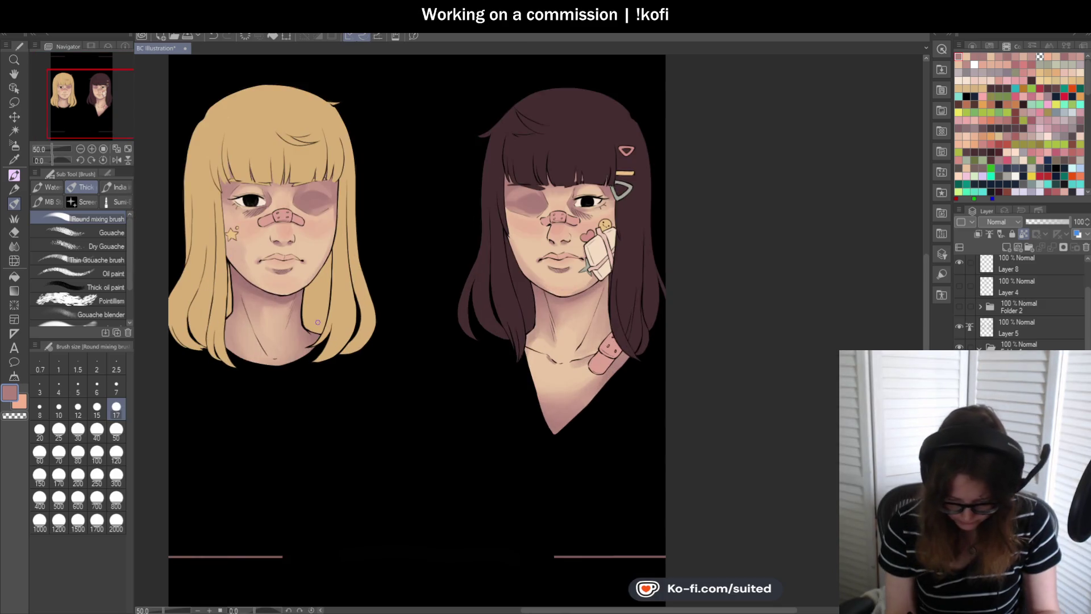
key(ctrl+s)
- Sample the brunette's lip colour, shift it to a redder hue, and stroke near the upper lip
scroll(568, 297, up, 4)
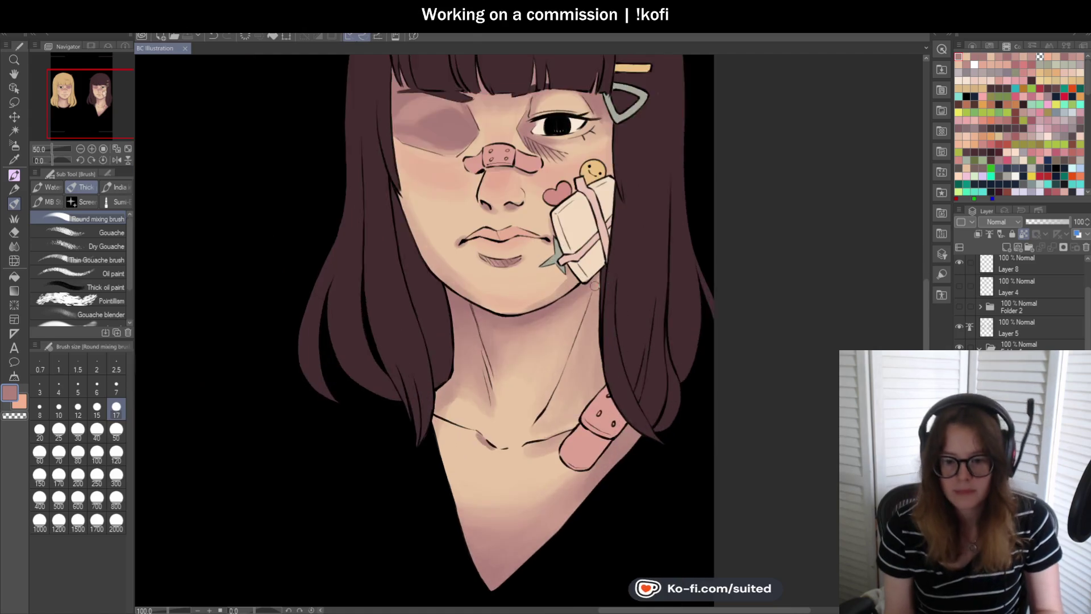
key(i)
click(469, 202)
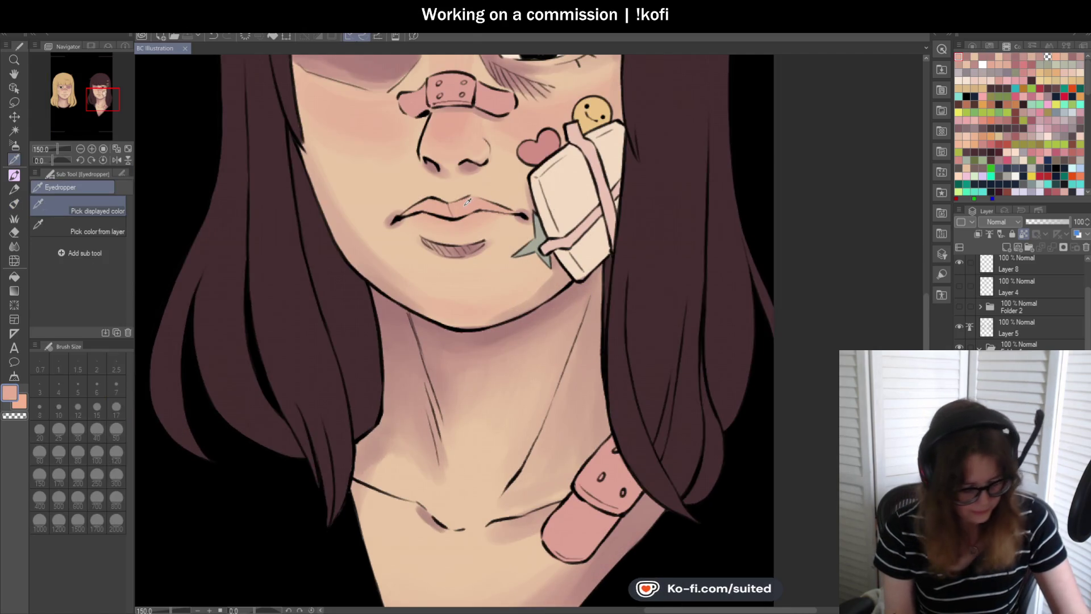
key(b)
click(971, 46)
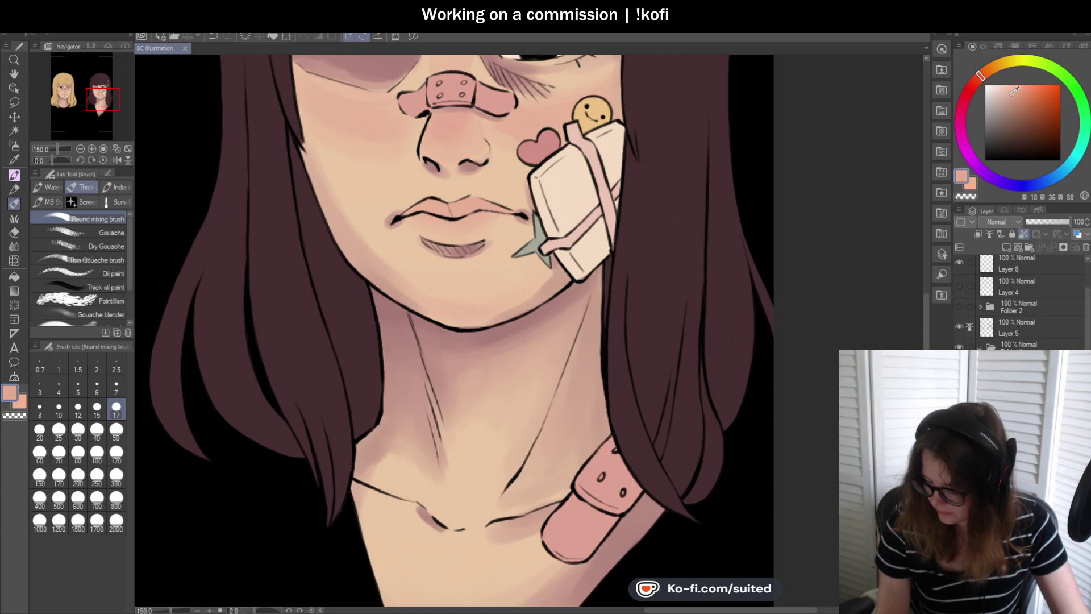
click(978, 79)
drag(406, 214, 461, 206)
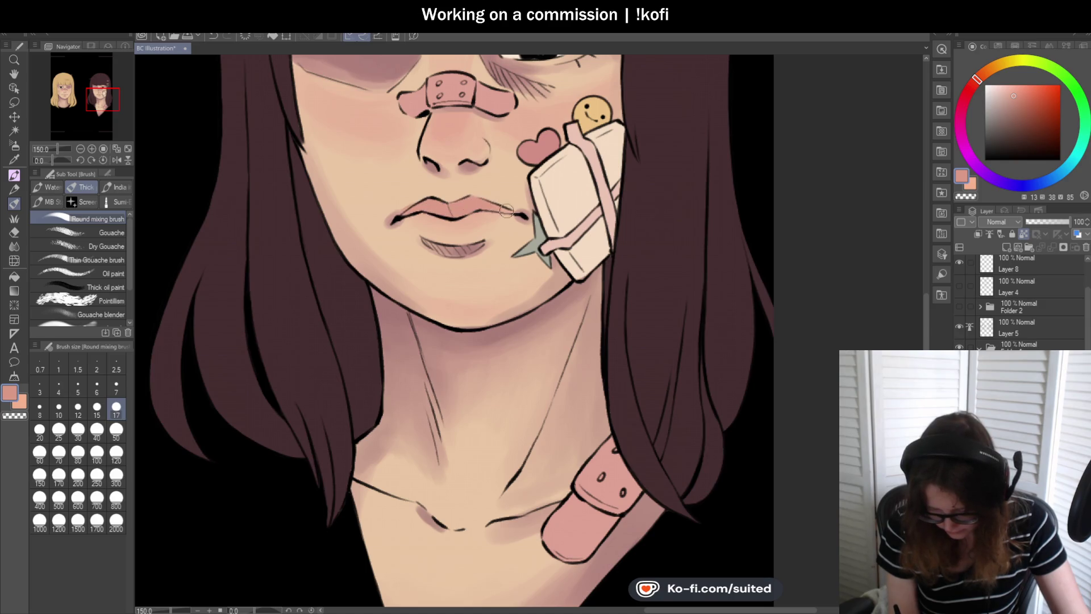
- Make the pink slightly darker and duller, then darken the mouth corner and upper-lip centre
key(ctrl+minus)
key(ctrl+minus)
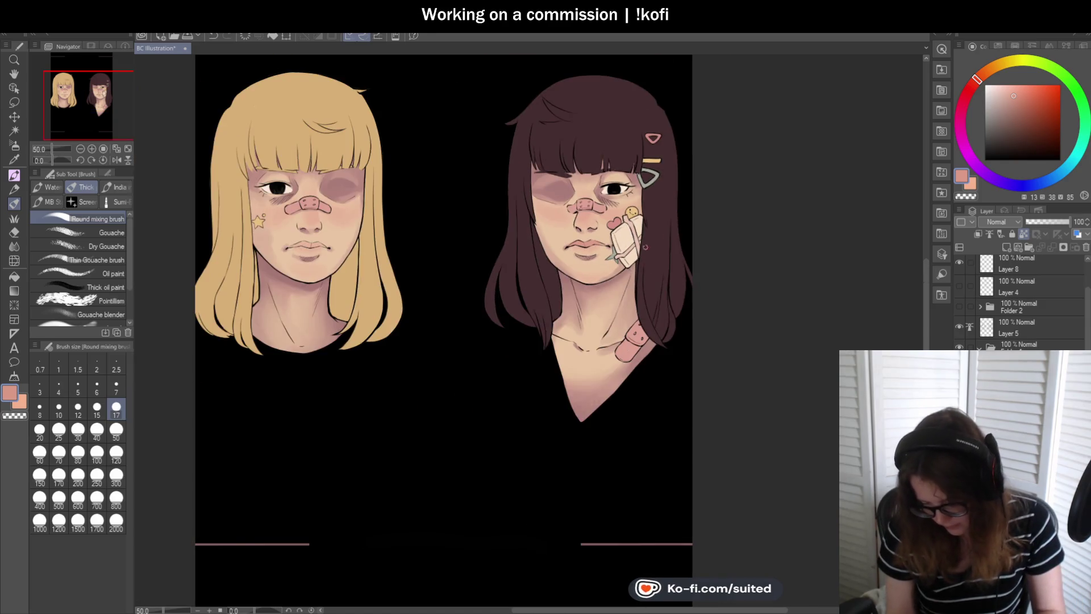
key(ctrl+plus)
drag(1018, 94, 1016, 96)
key(ctrl+plus)
key(ctrl+plus)
key(ctrl+plus)
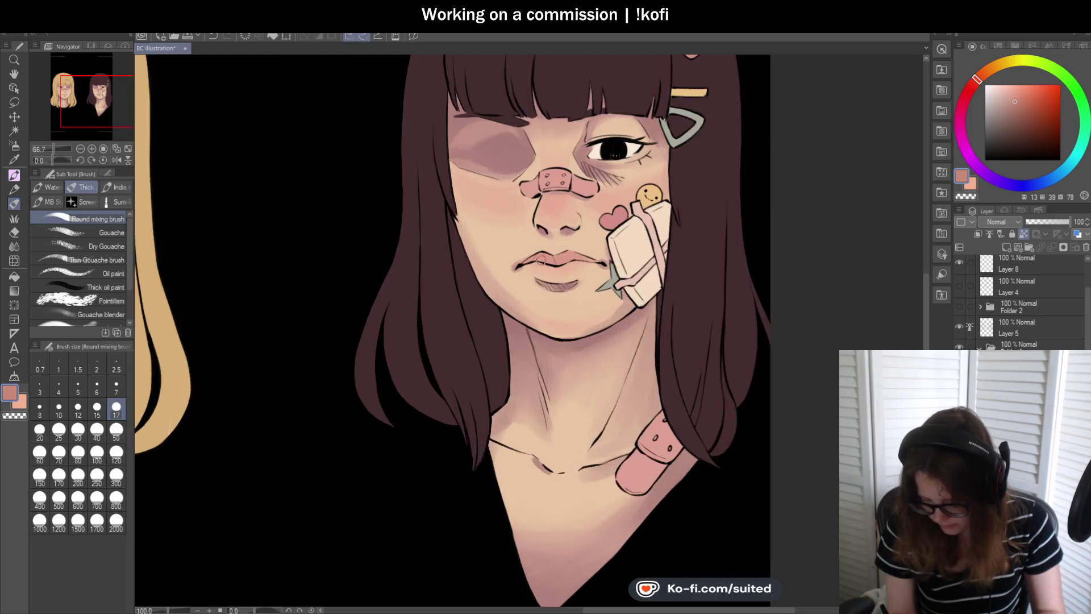
mouse_move(560, 256)
mouse_down()
mouse_move(510, 270)
mouse_move(636, 261)
mouse_up()
key(ctrl+minus)
key(ctrl+0)
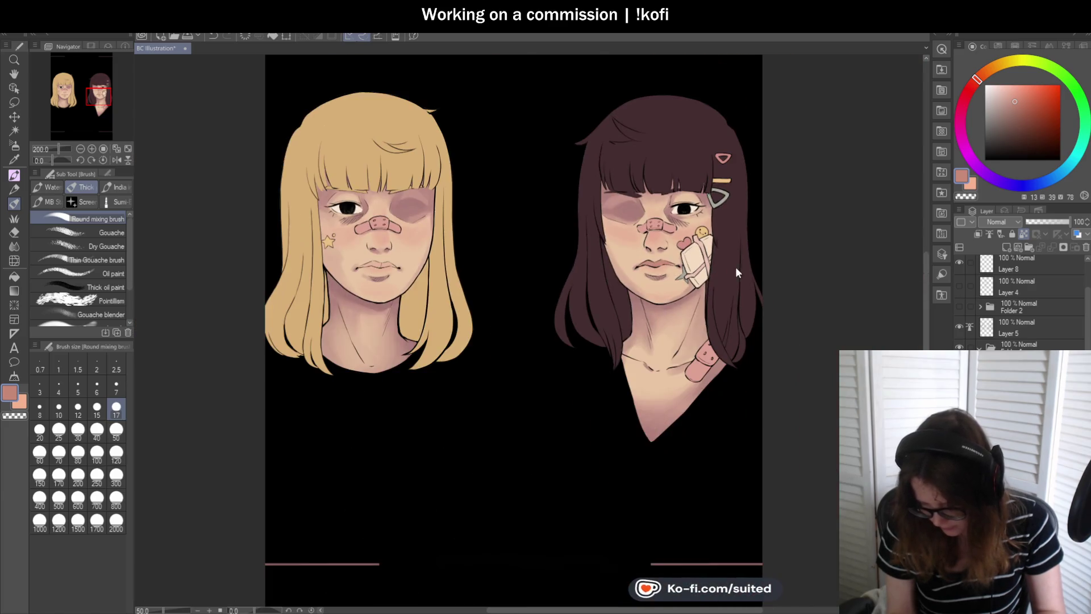
scroll(366, 318, up, 3)
drag(378, 252, 392, 260)
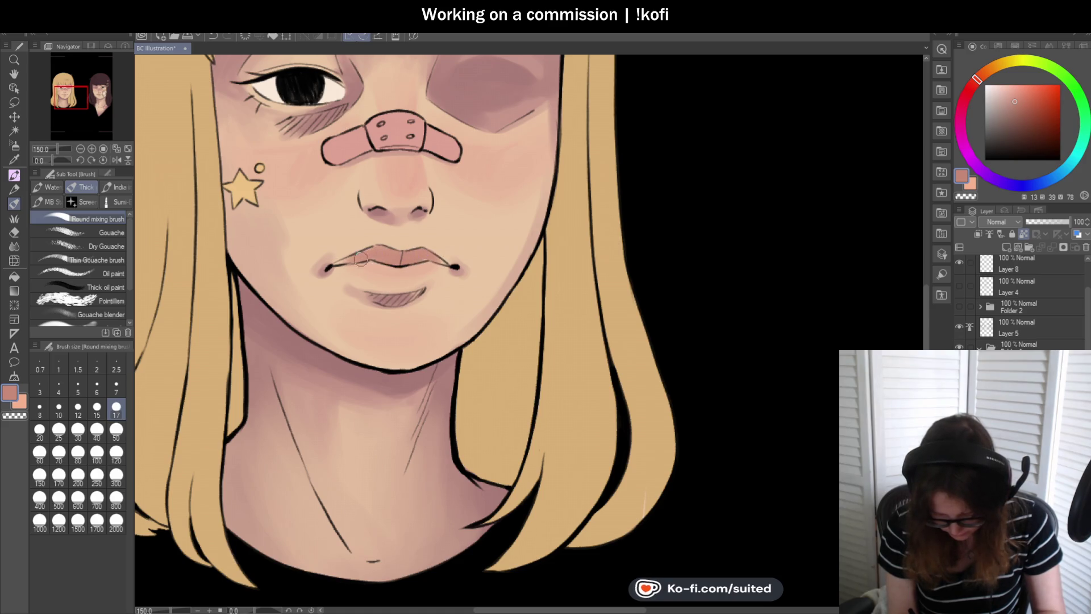
- Sample the lighter peach from the brunette's nose and soften both portraits' lips with it
scroll(427, 257, down, 4)
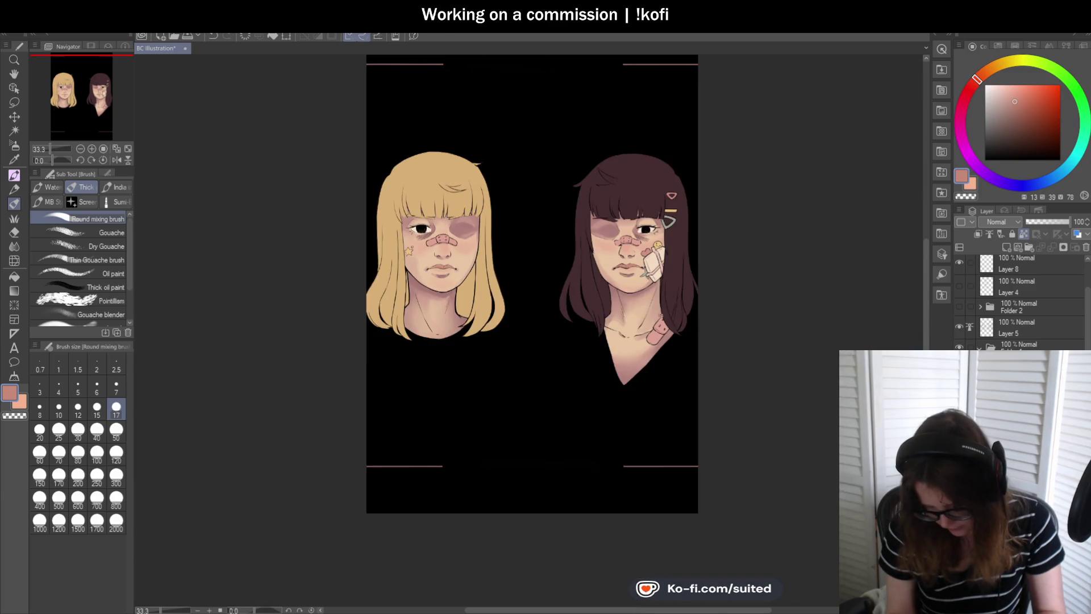
scroll(658, 285, up, 3)
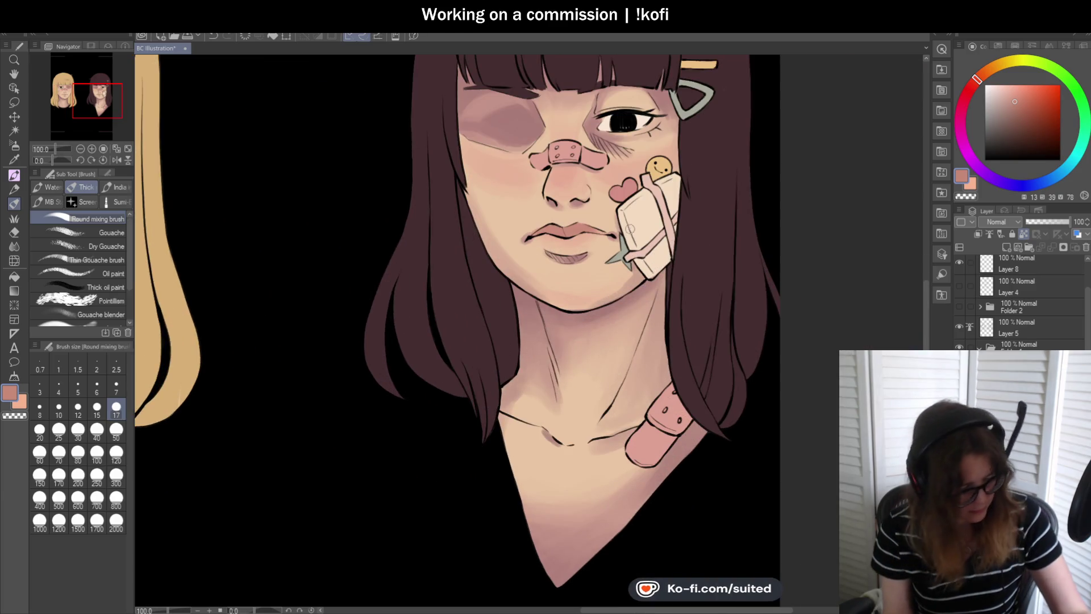
key(alt)
click(567, 167)
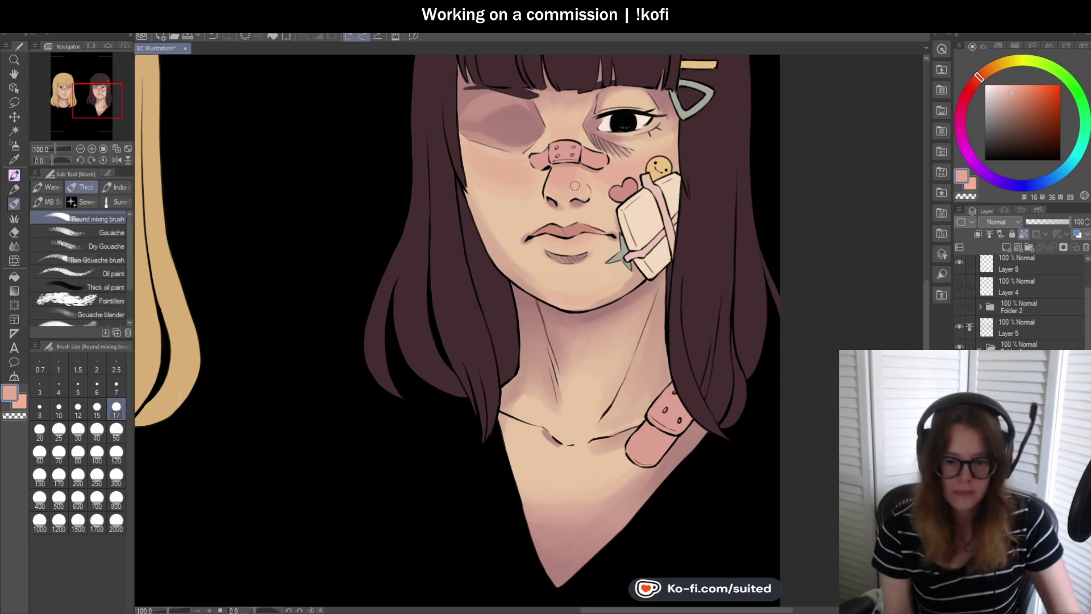
scroll(568, 287, up, 1)
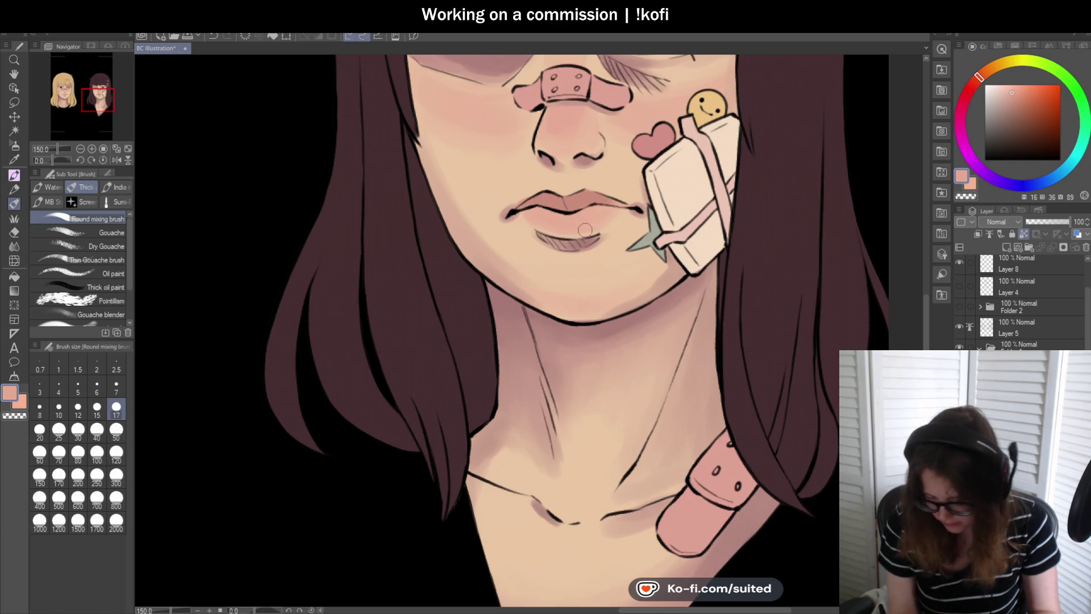
scroll(620, 223, down, 5)
scroll(425, 246, up, 6)
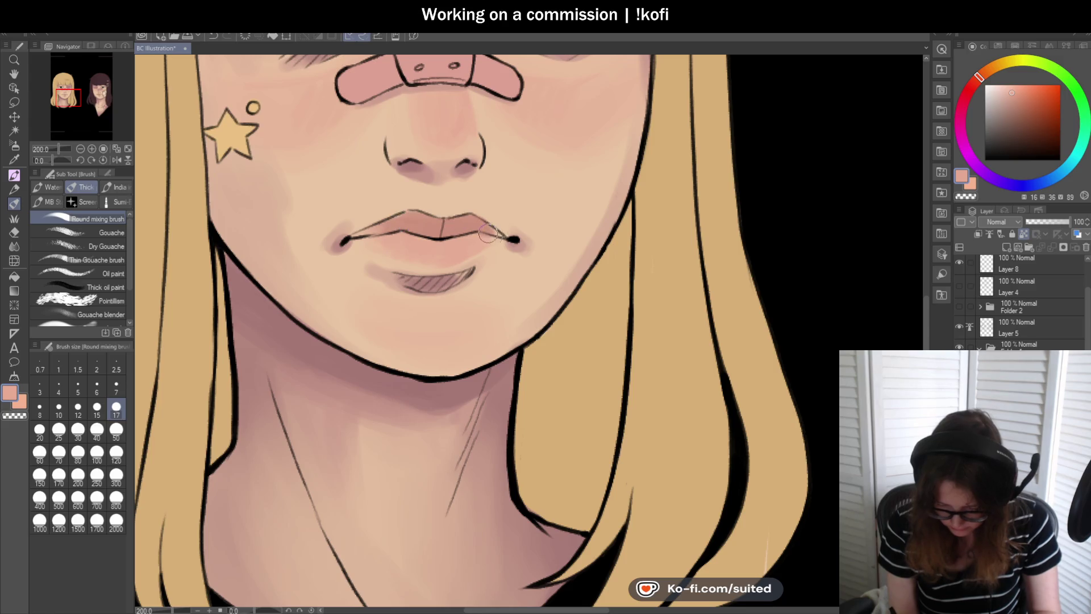
scroll(485, 232, down, 6)
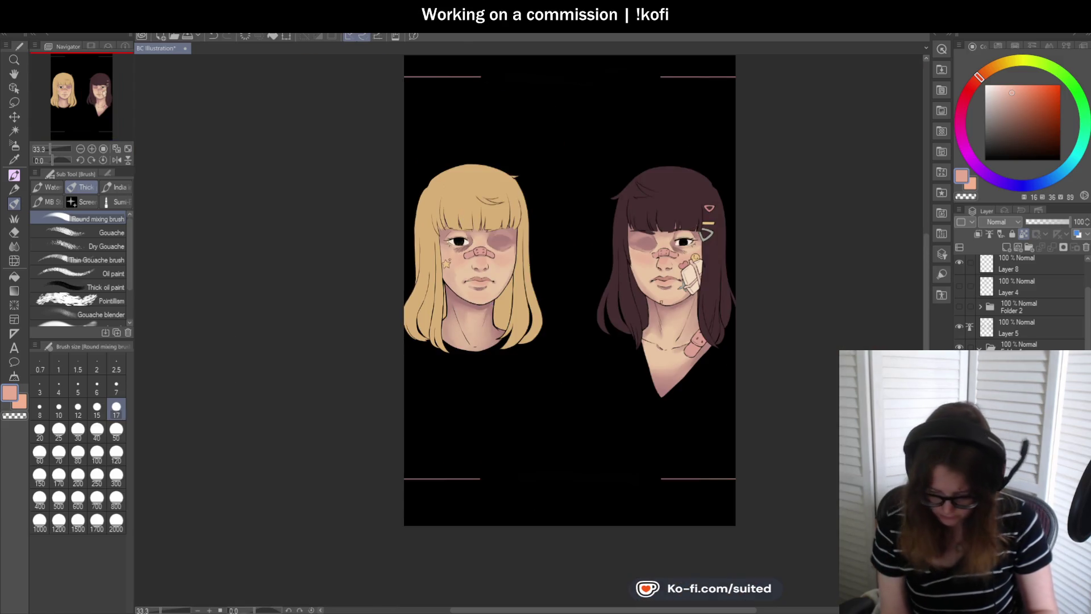
scroll(708, 282, up, 4)
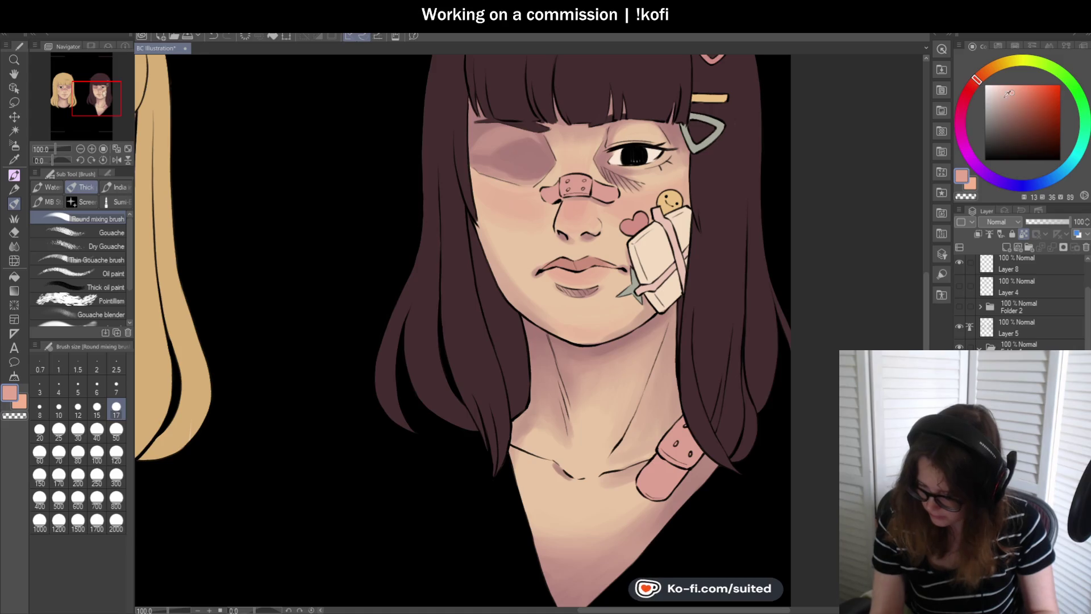
scroll(557, 265, up, 1)
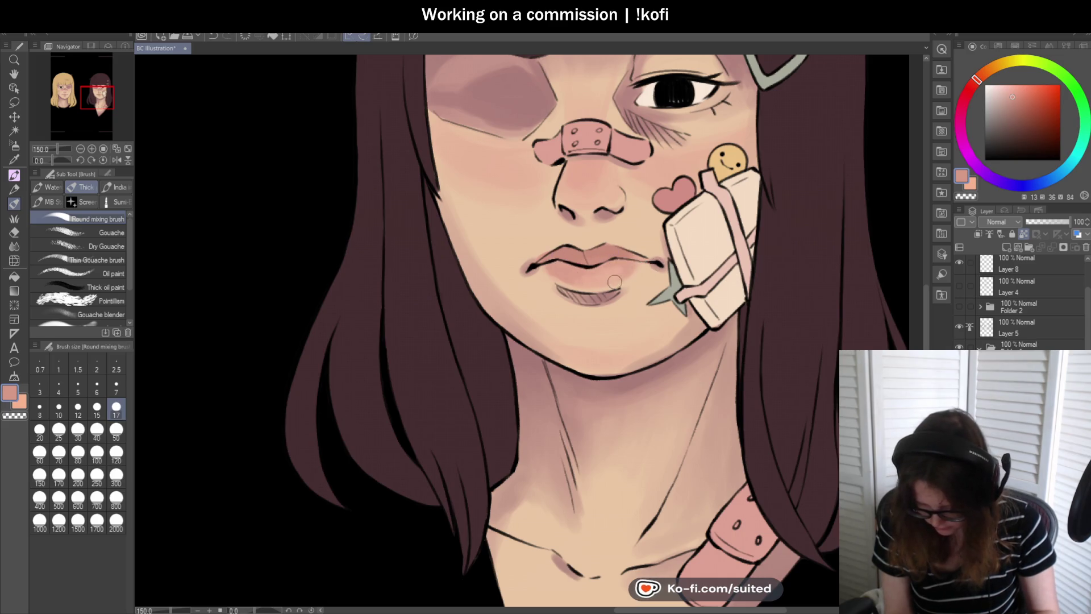
key(ctrl+0)
scroll(748, 287, down, 2)
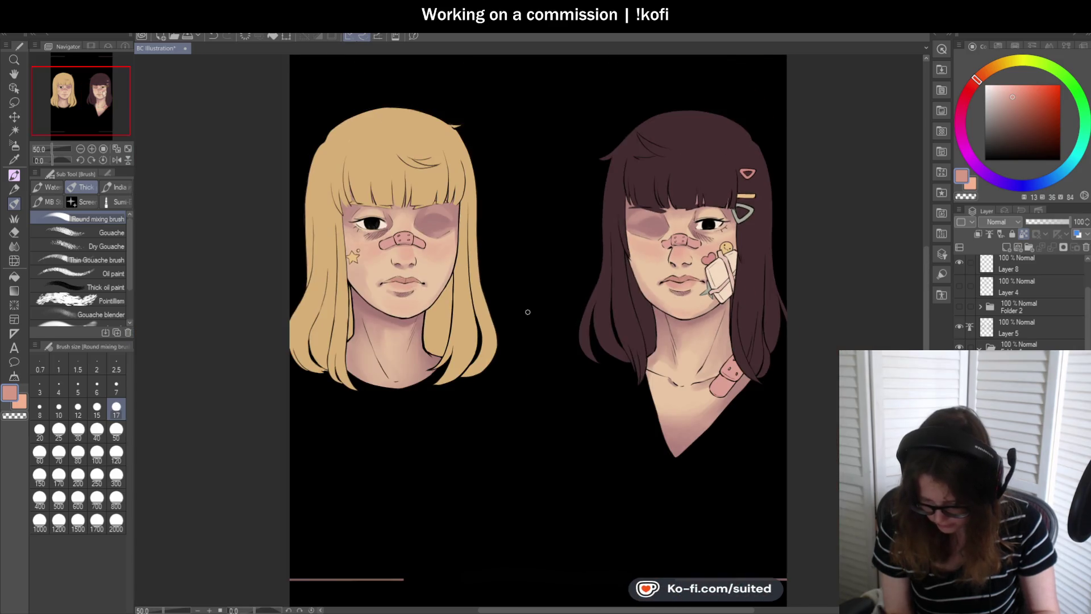
scroll(403, 298, up, 6)
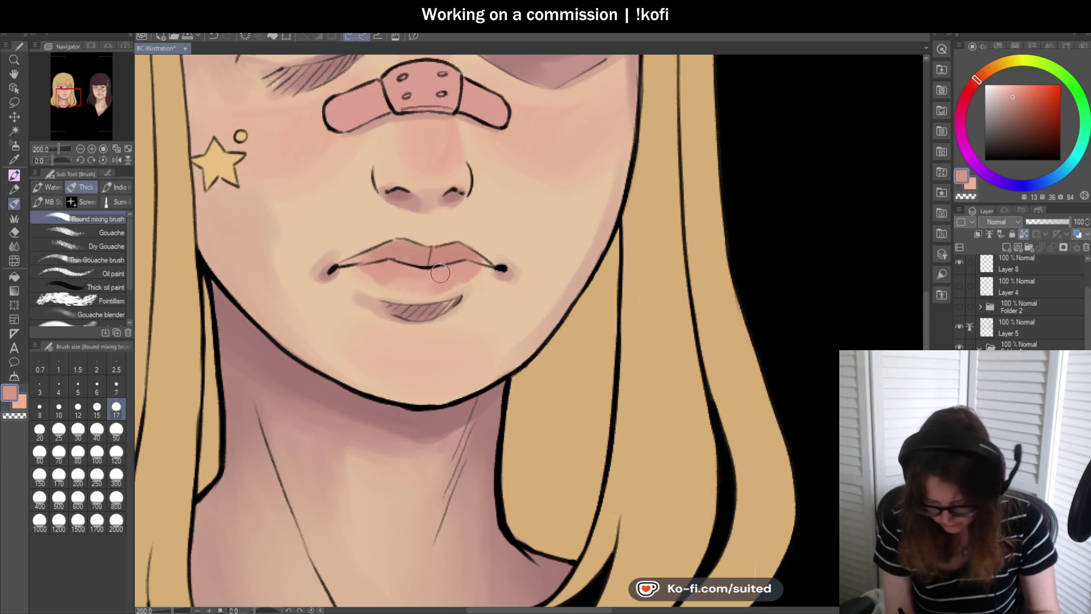
scroll(485, 267, down, 5)
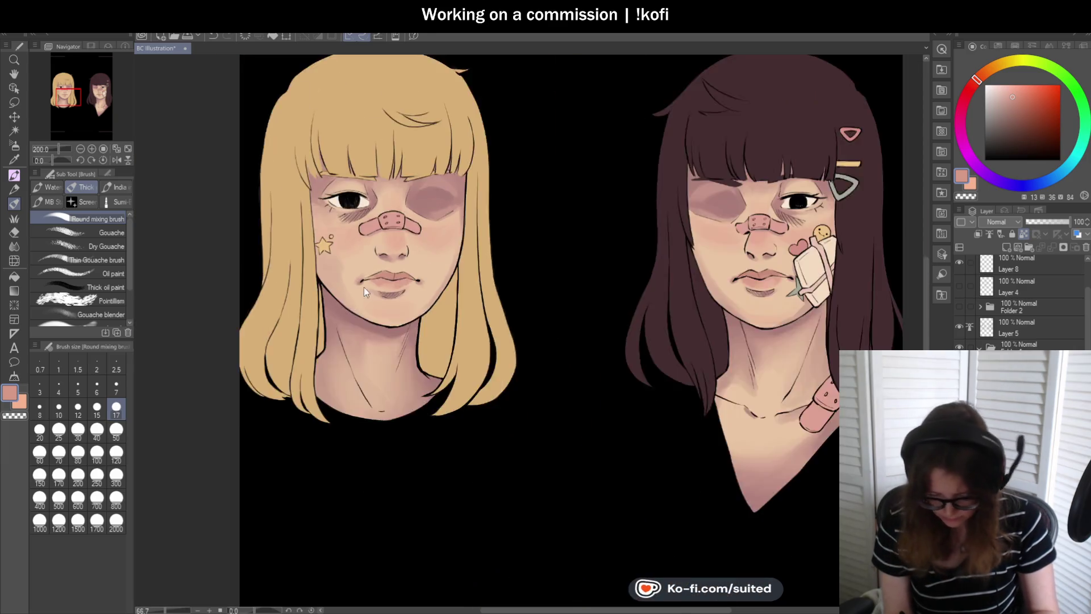
- Save the illustration with Ctrl+S
key(ctrl+s)
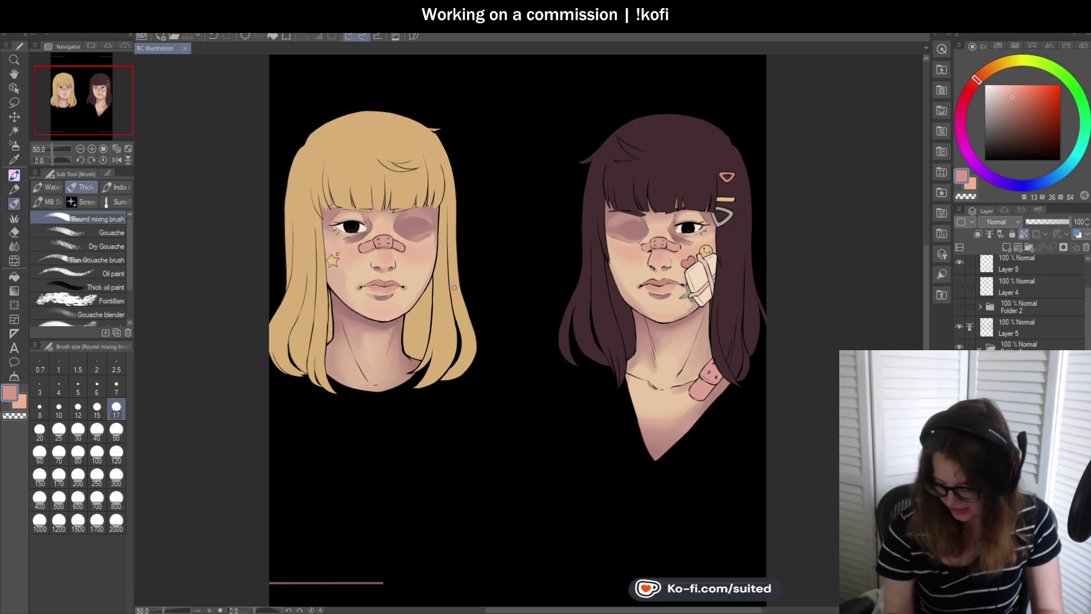
scroll(440, 324, down, 1)
scroll(436, 325, up, 2)
scroll(436, 325, up, 1)
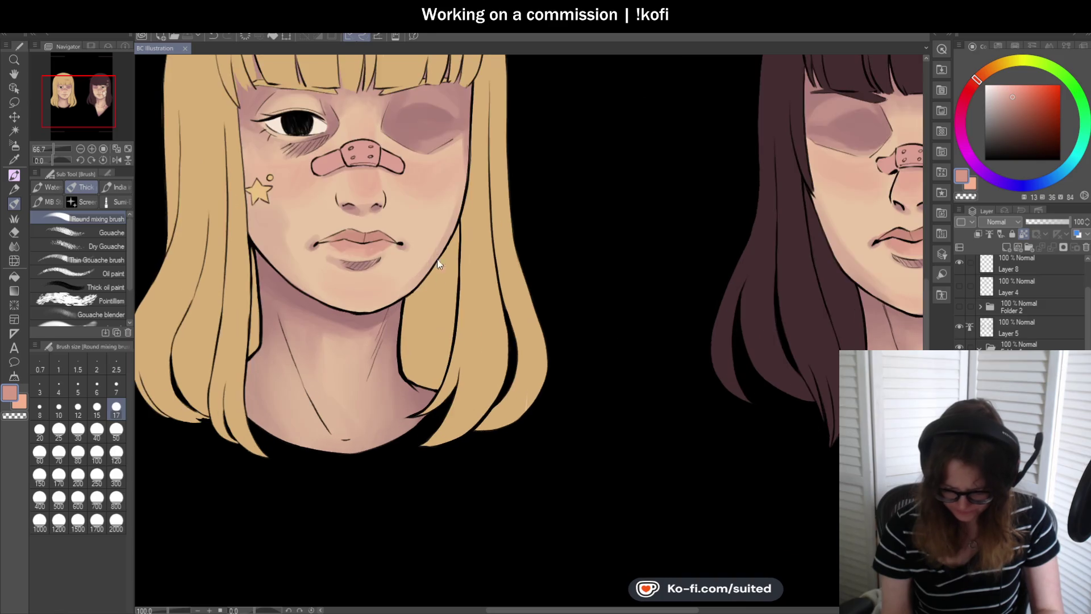
- Sample a darker skin shadow tone and blend the blonde girl's neck with a size-50 brush
key(i)
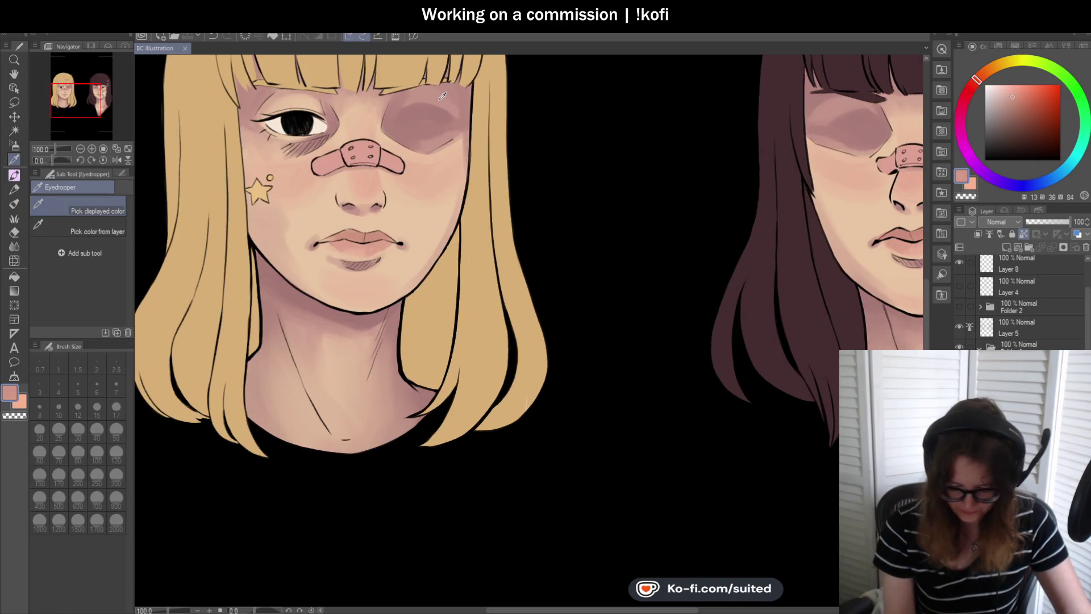
key(b)
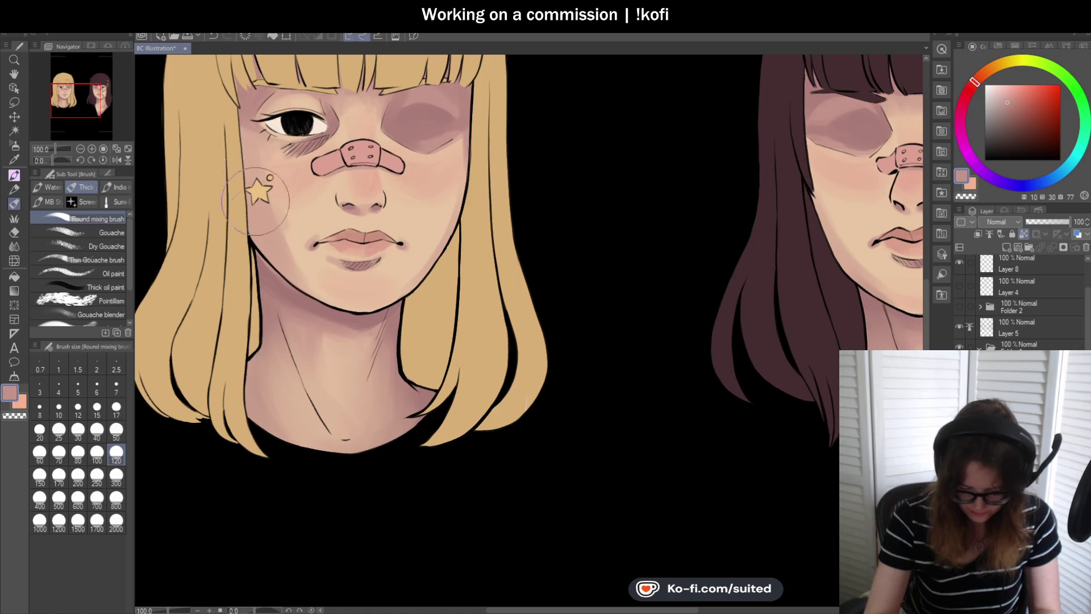
key(bracketleft)
key(bracketleft)
key(bracketleft)
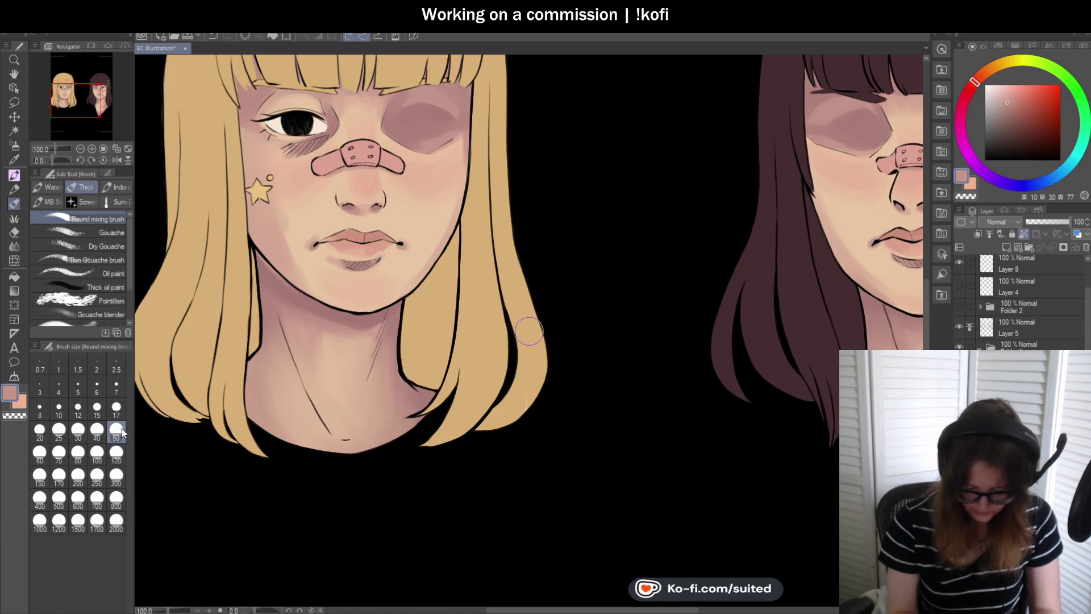
key(ctrl+plus)
key(i)
click(470, 58)
key(b)
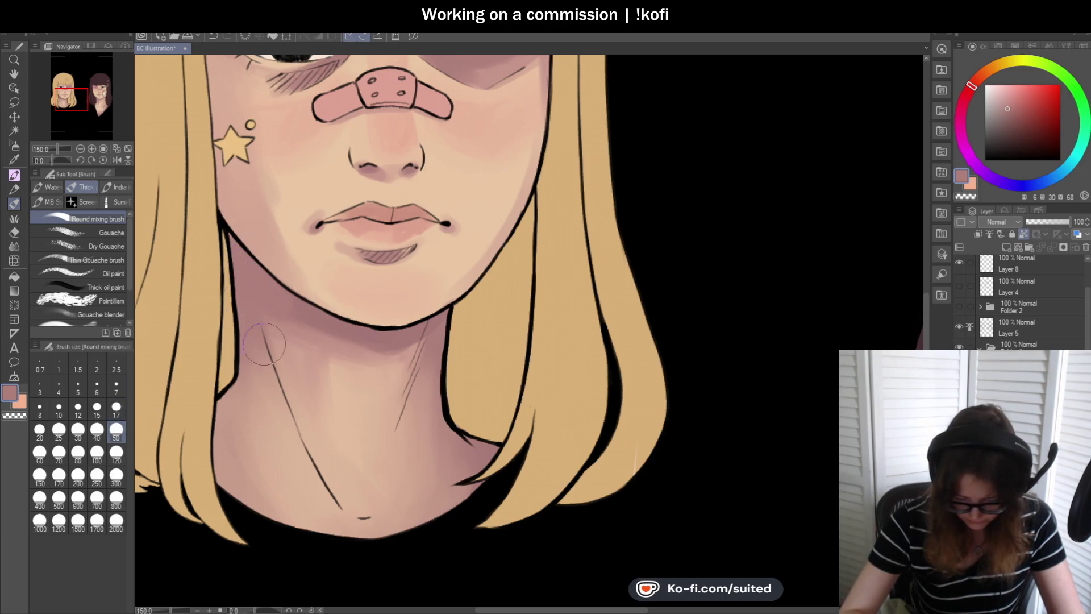
key(ctrl+minus)
key(ctrl+minus)
key(ctrl+minus)
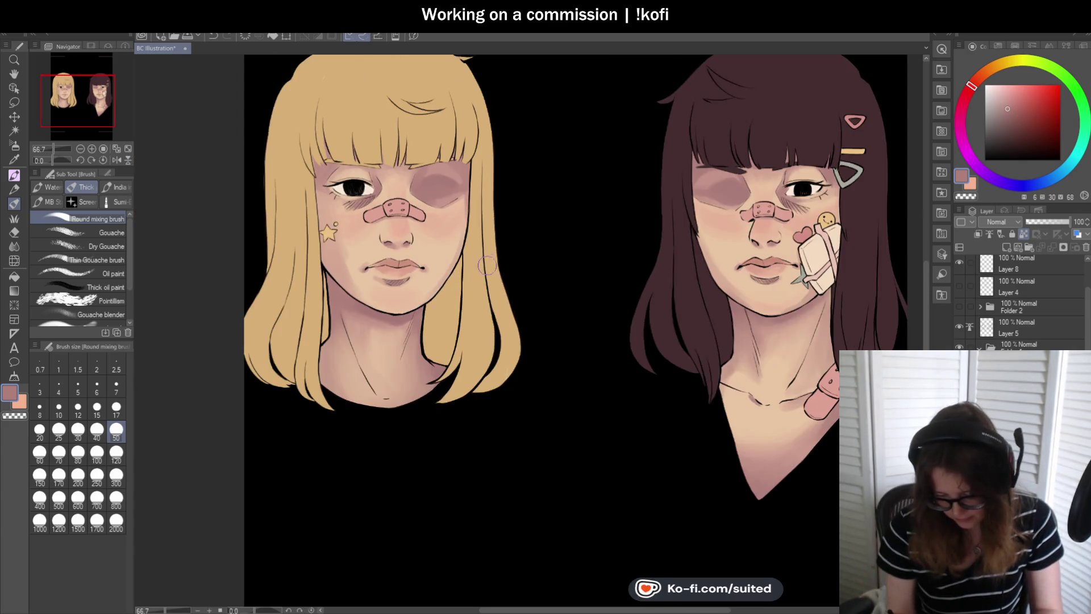
- Hide Layer 5's line art to view both portraits as colour only
scroll(622, 309, up, 1)
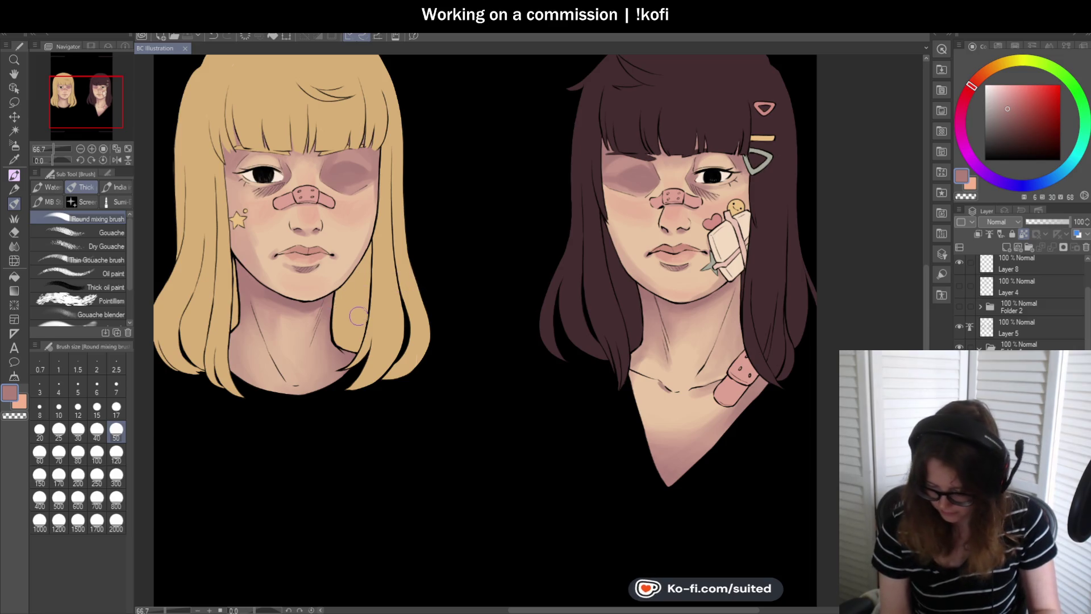
scroll(366, 321, down, 1)
click(959, 326)
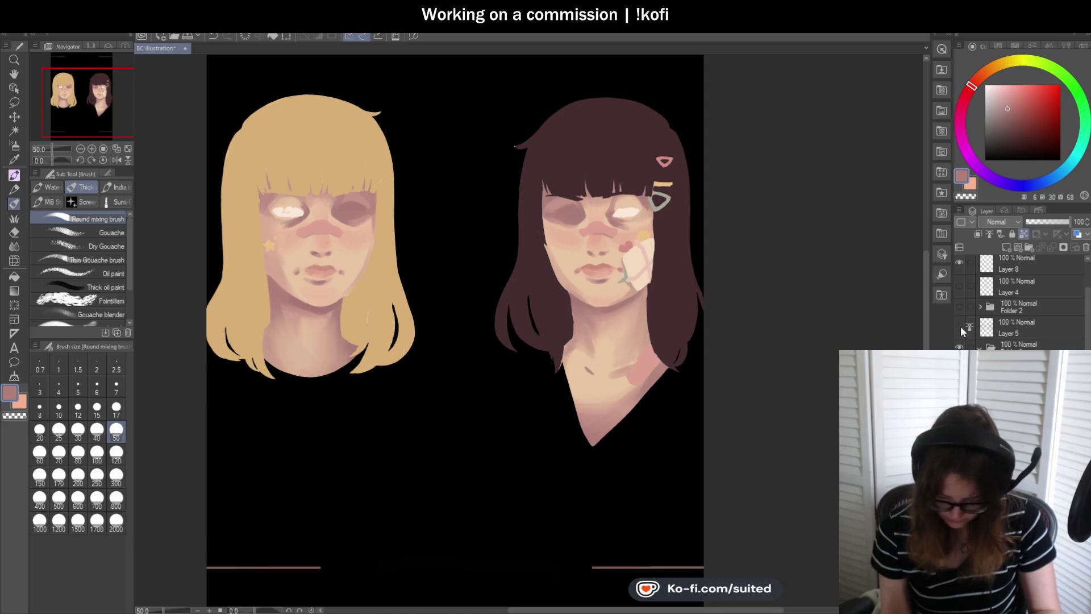
- Show the line art again, save, and blend peach skin across the brunette's cheek and chin
click(959, 326)
key(ctrl+s)
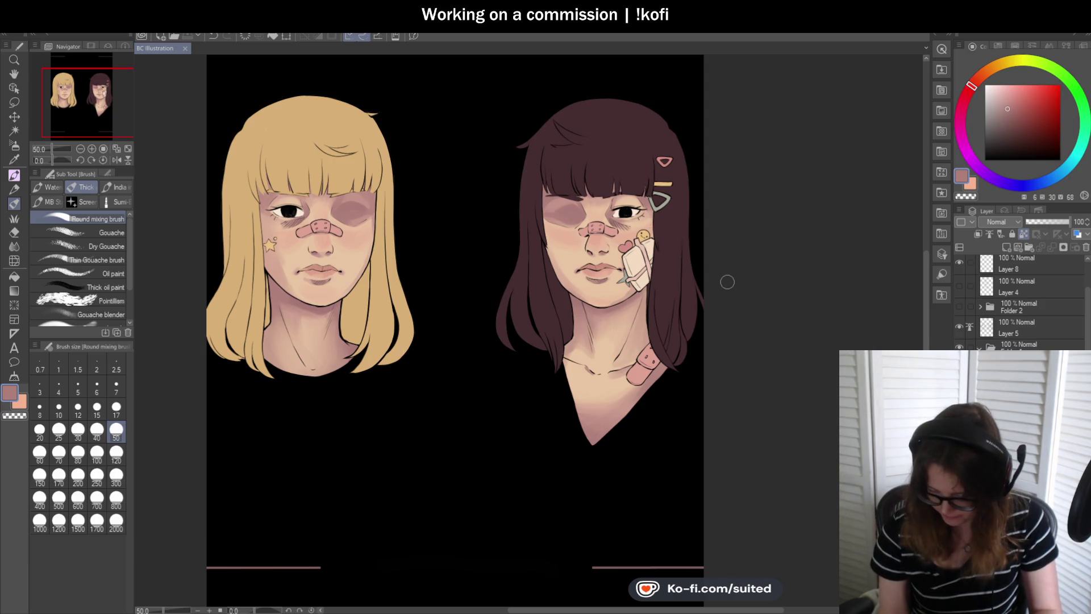
scroll(722, 289, up, 5)
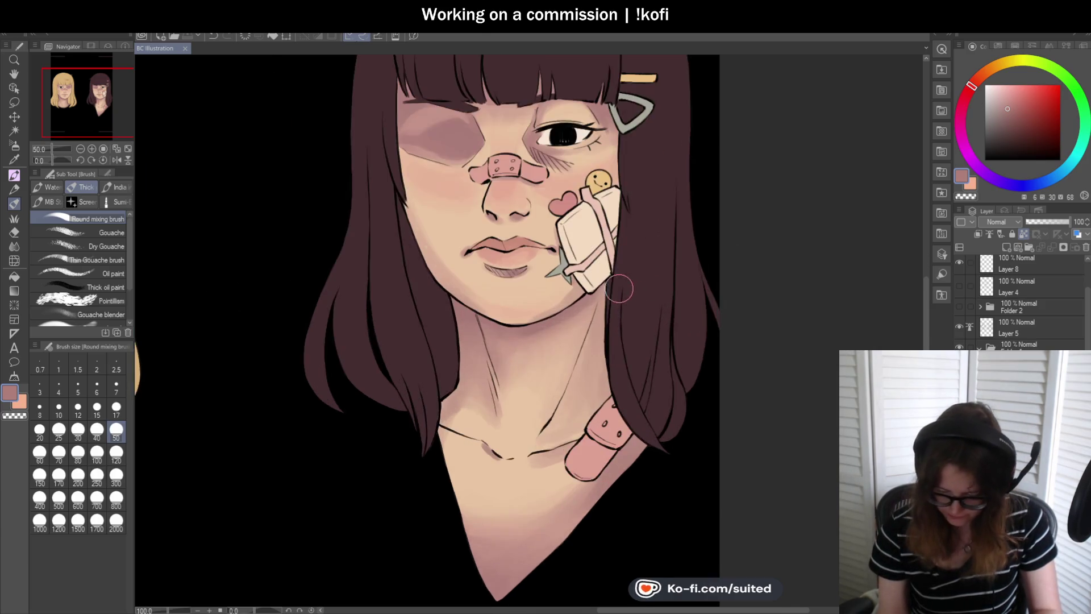
alt+click(386, 185)
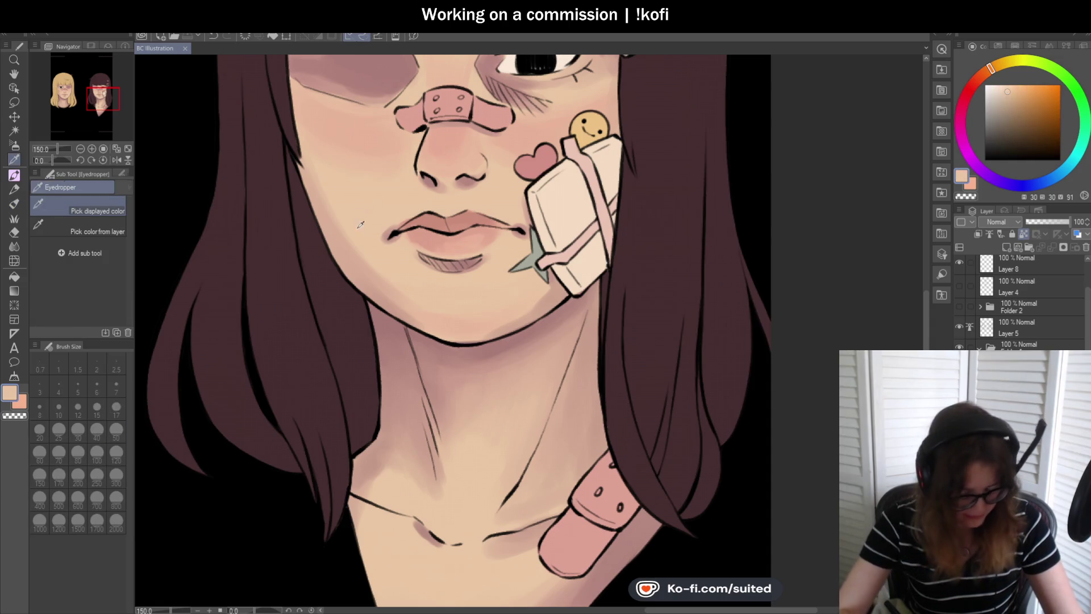
mouse_move(377, 262)
mouse_down()
mouse_move(398, 285)
mouse_move(343, 211)
mouse_move(396, 291)
mouse_move(333, 196)
mouse_up()
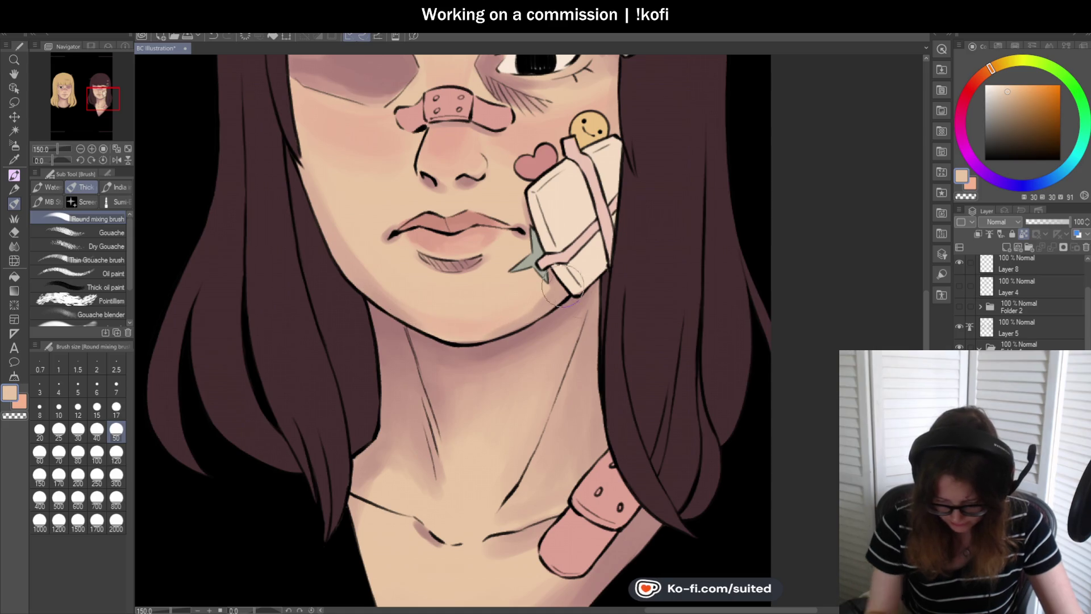
- Sample lighter peach and rose shadow tones and blend the jaw with a size-17 brush
alt+click(498, 298)
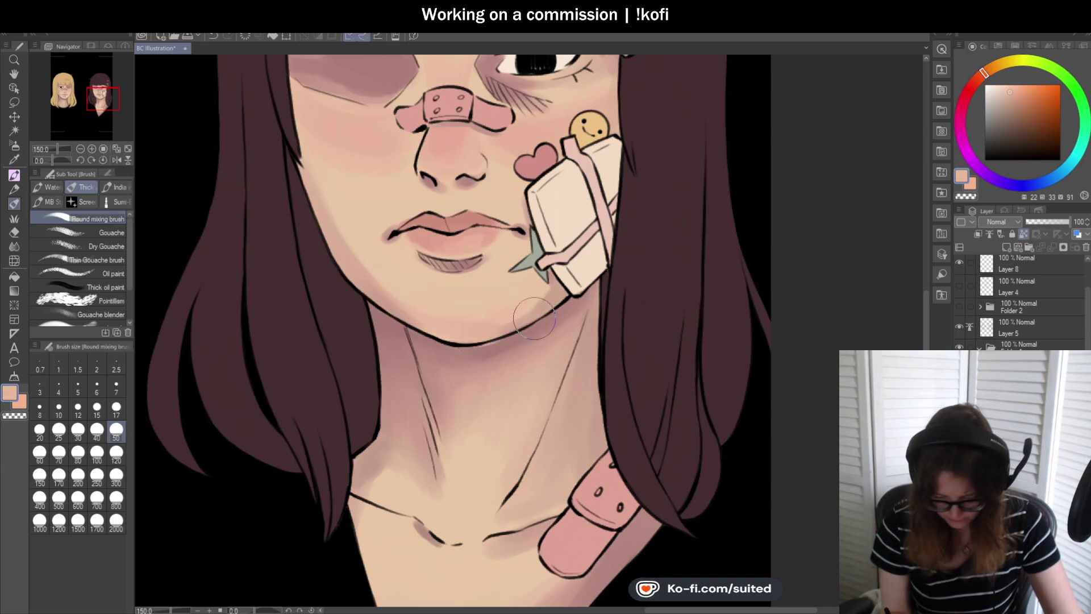
alt+click(475, 345)
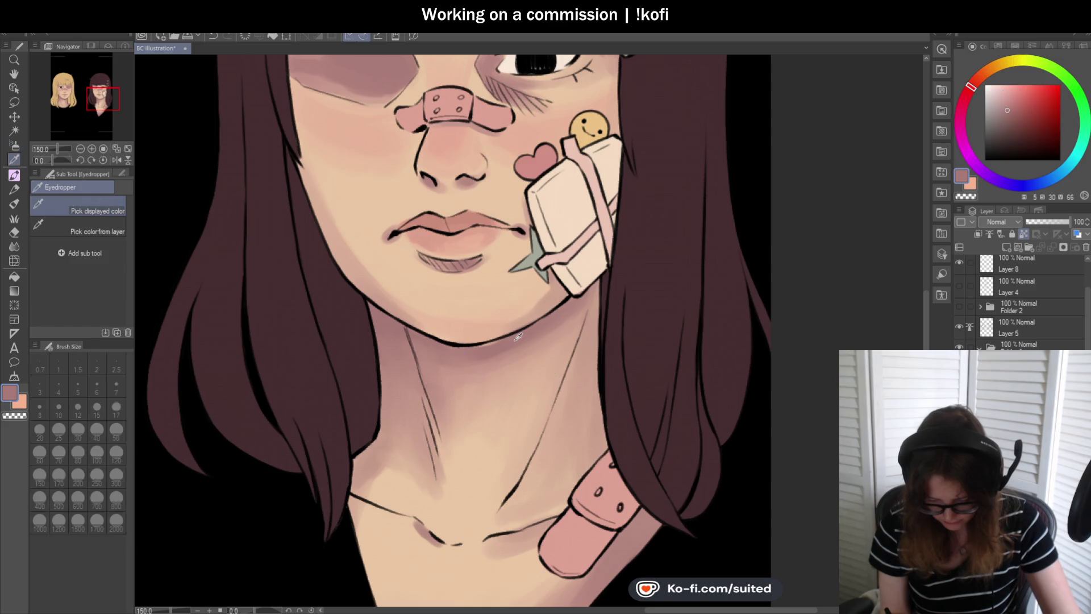
click(116, 407)
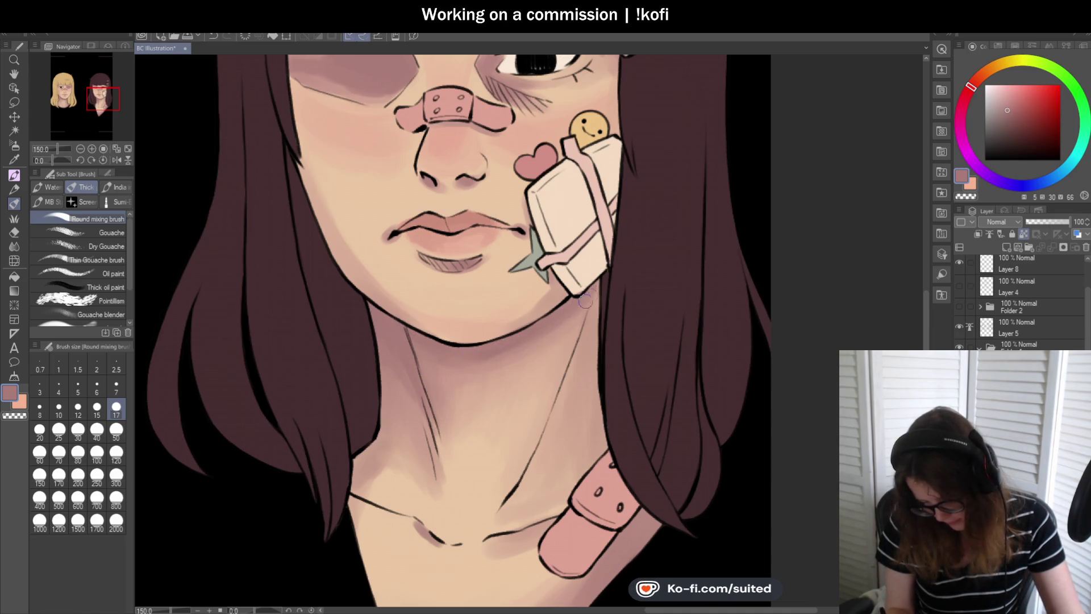
key(i)
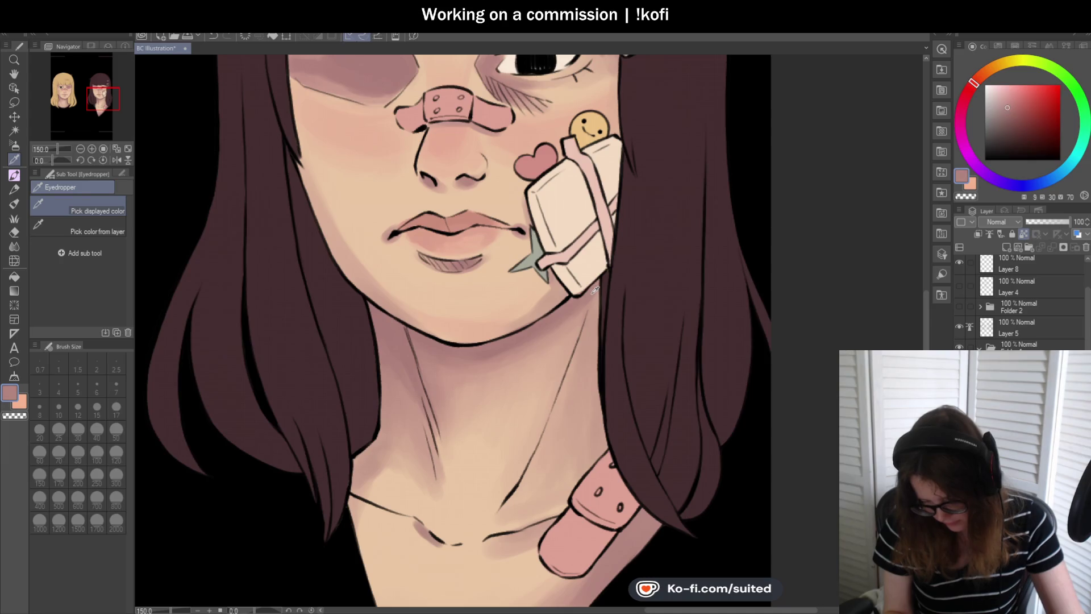
click(595, 290)
key(b)
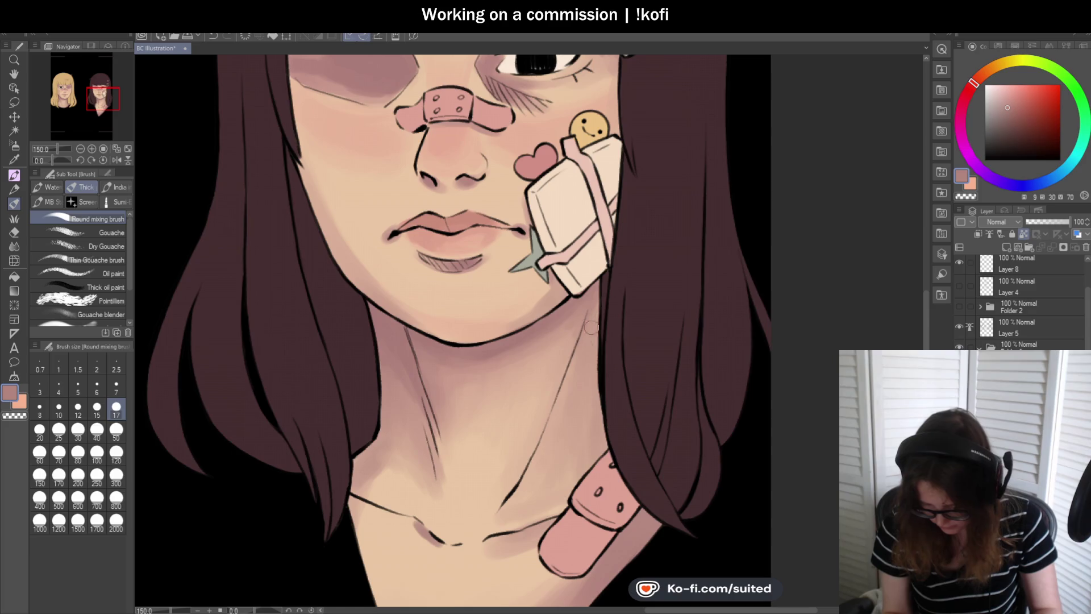
scroll(582, 391, down, 5)
scroll(577, 391, up, 4)
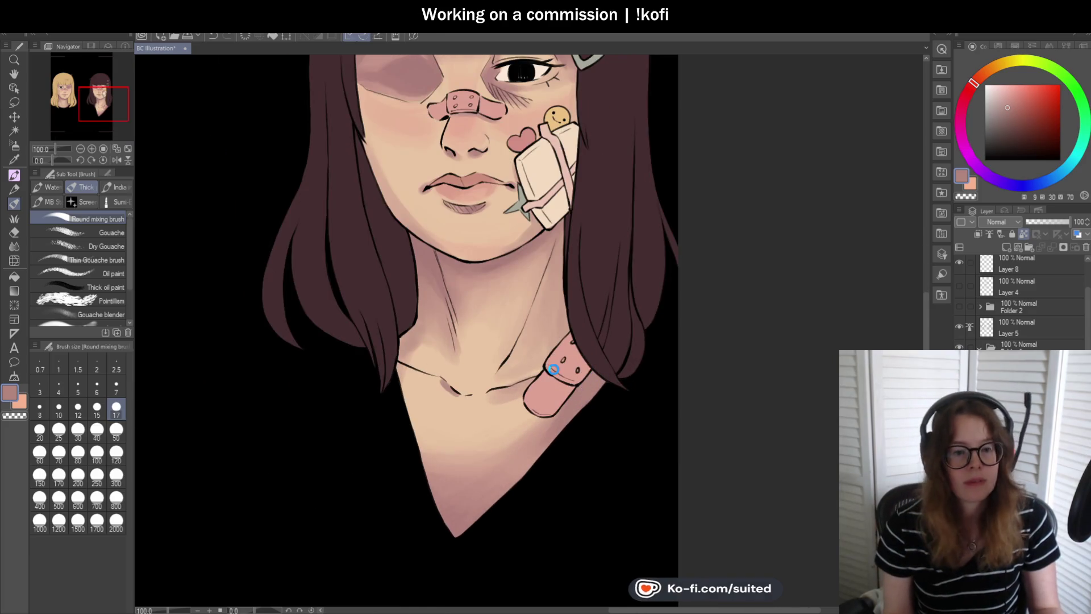
- Sample a darker bruise colour, deepen the shading around the brunette's closed eye, and save
scroll(539, 426, down, 1)
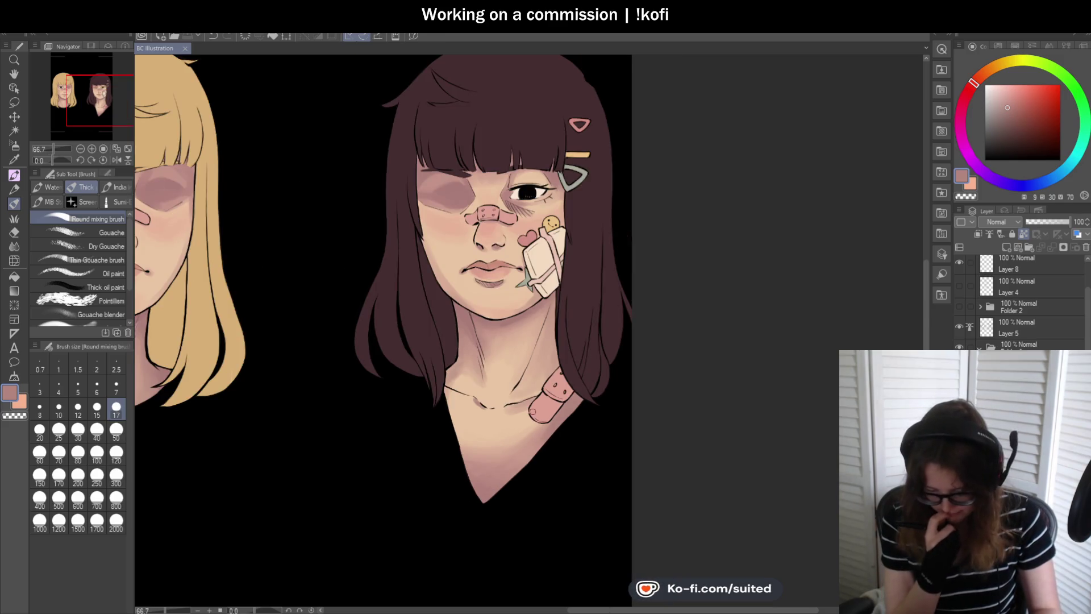
scroll(610, 360, down, 1)
scroll(639, 374, down, 1)
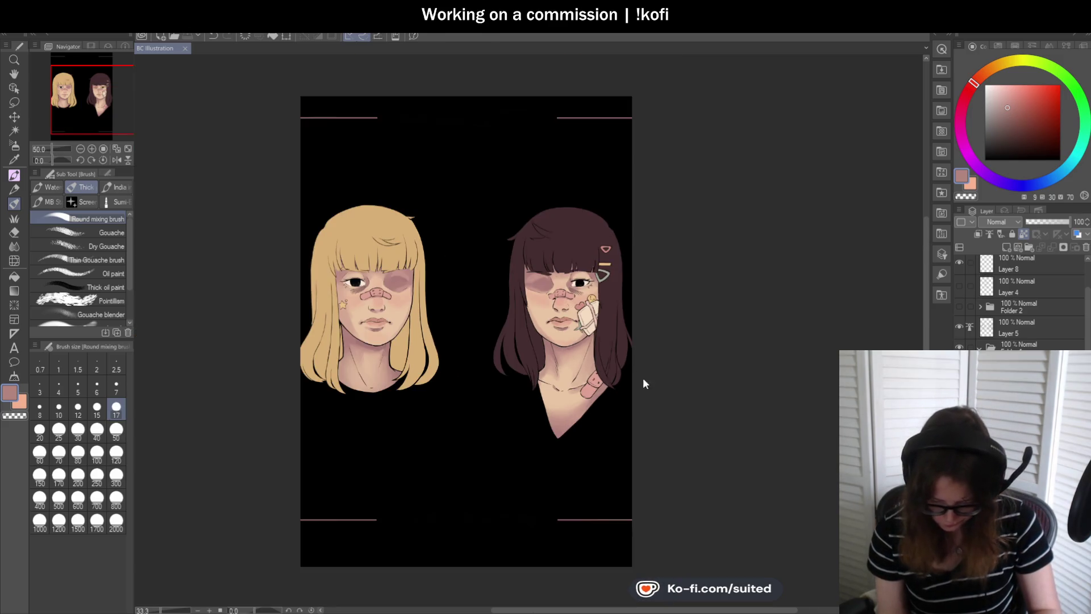
scroll(569, 423, up, 1)
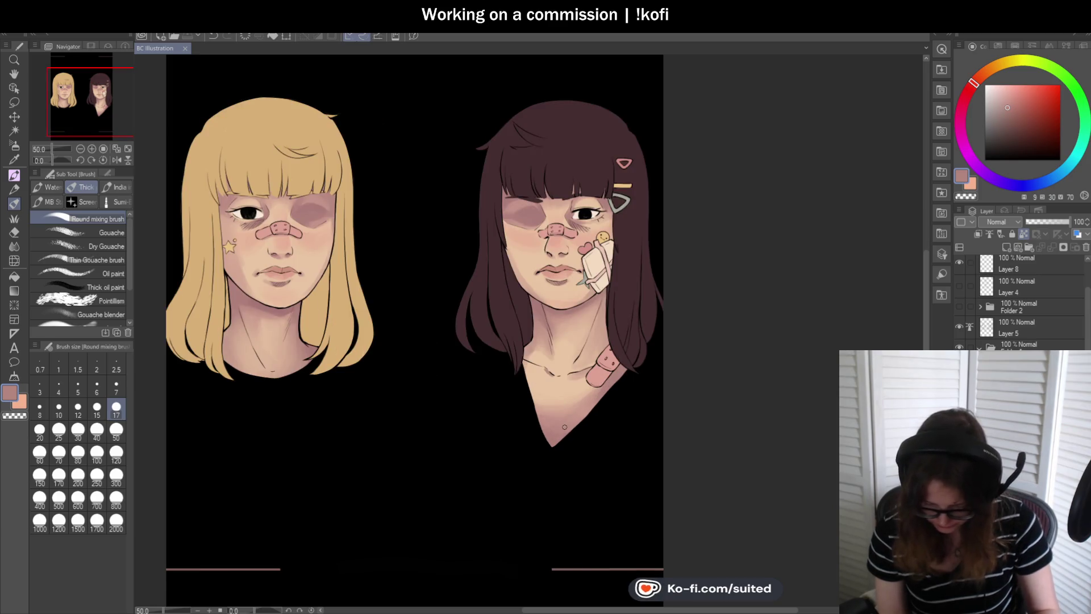
scroll(543, 214, up, 3)
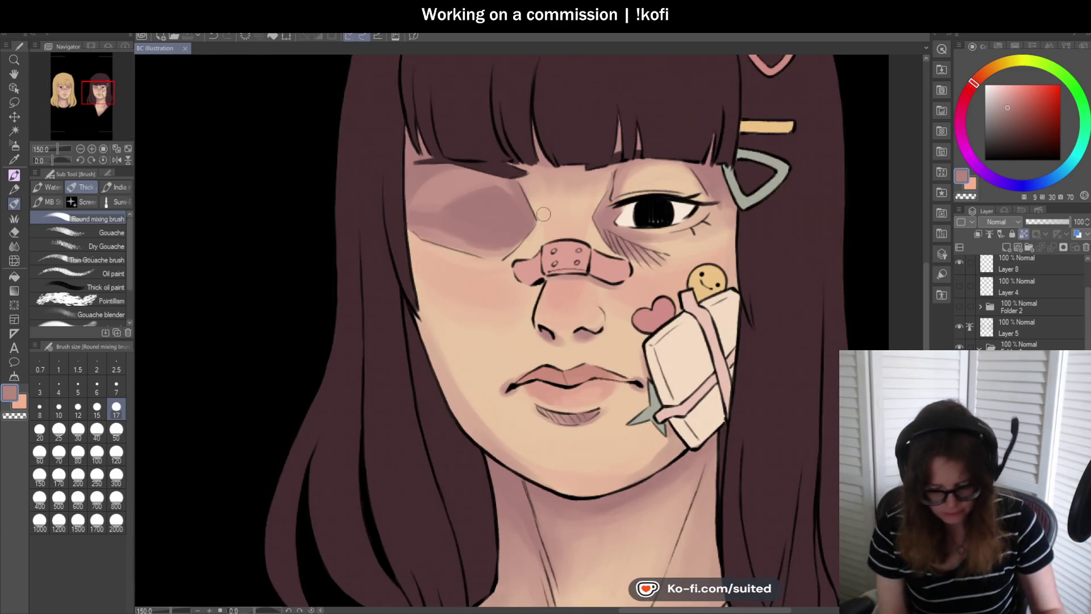
alt+click(520, 164)
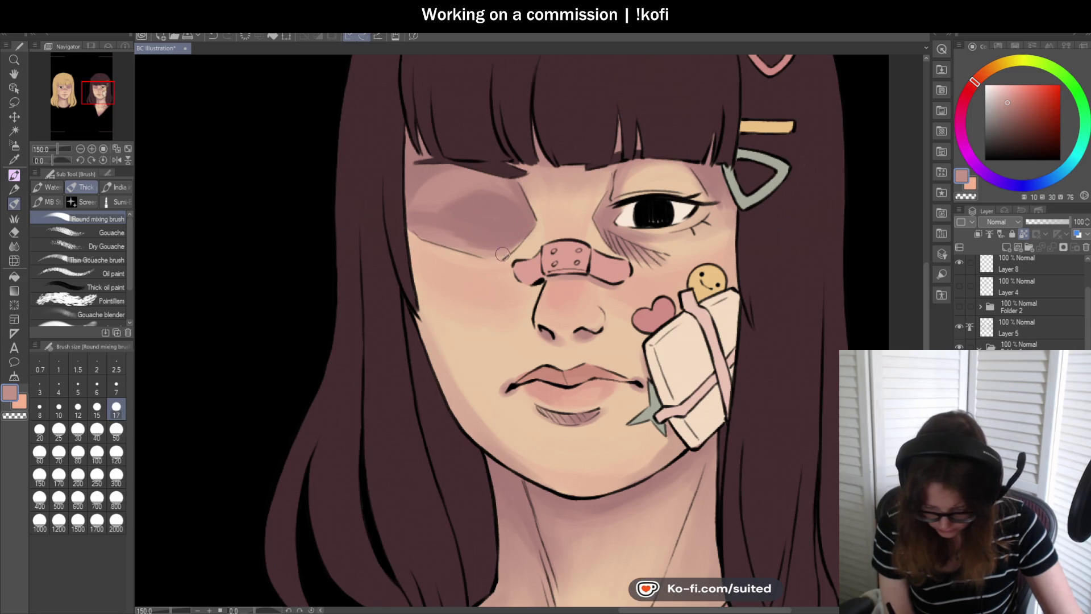
alt+click(503, 206)
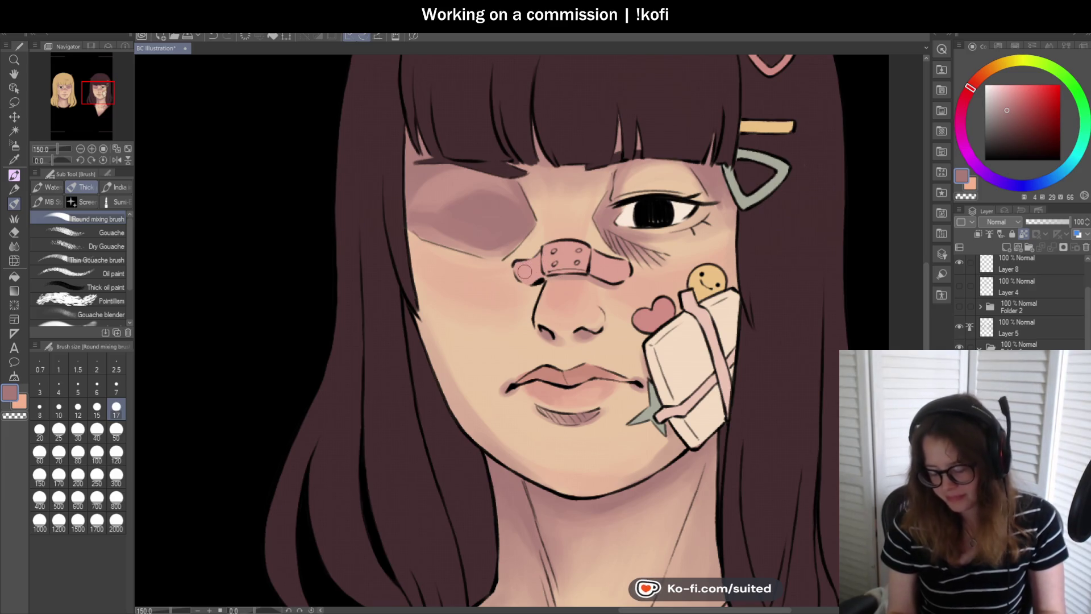
key(ctrl+s)
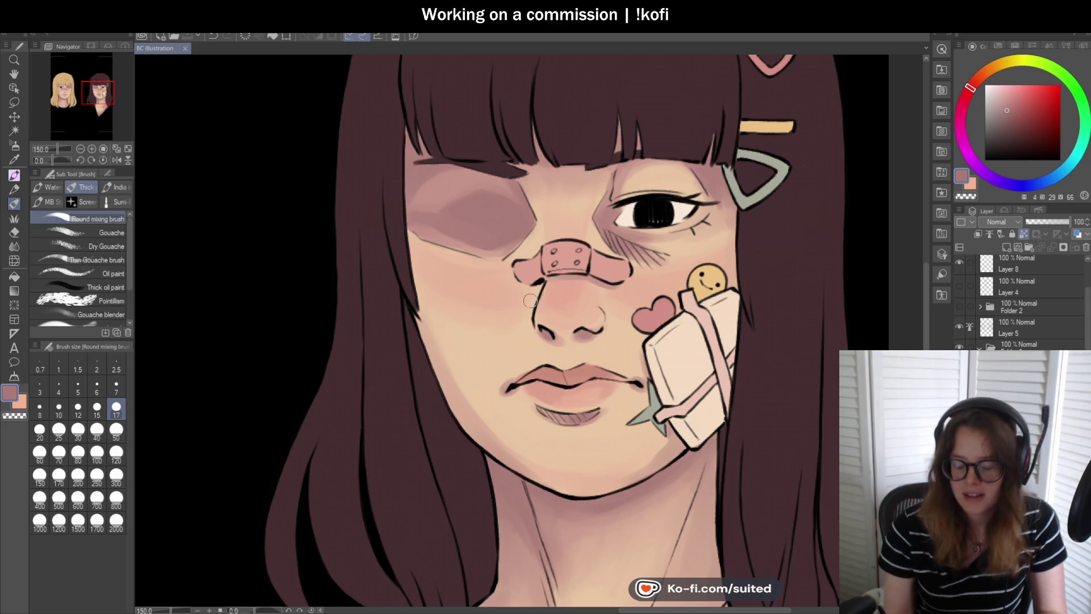
scroll(548, 246, down, 3)
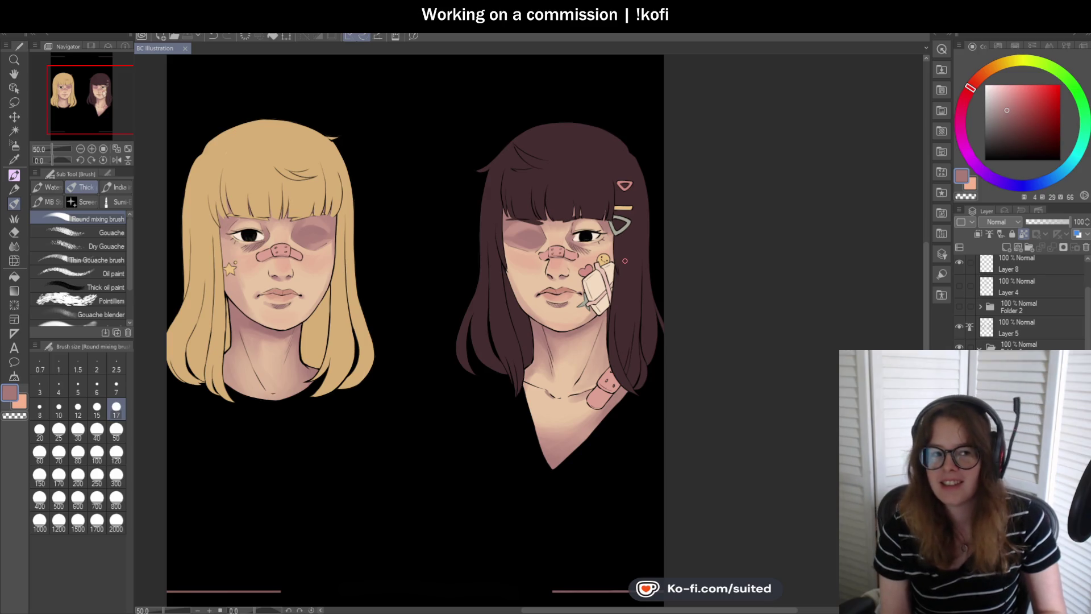
scroll(610, 244, up, 5)
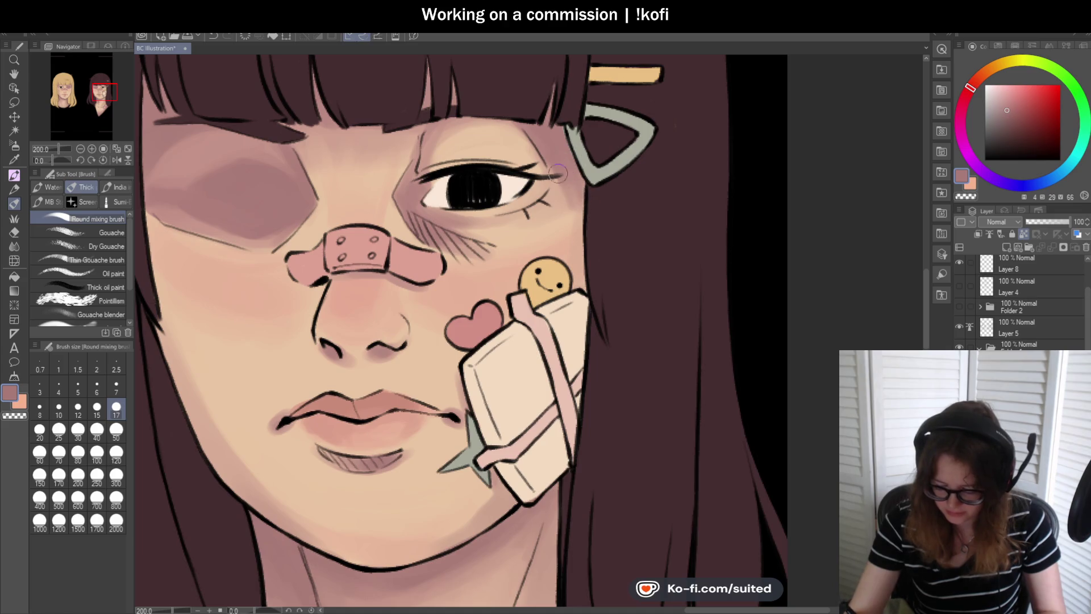
drag(537, 177, 563, 182)
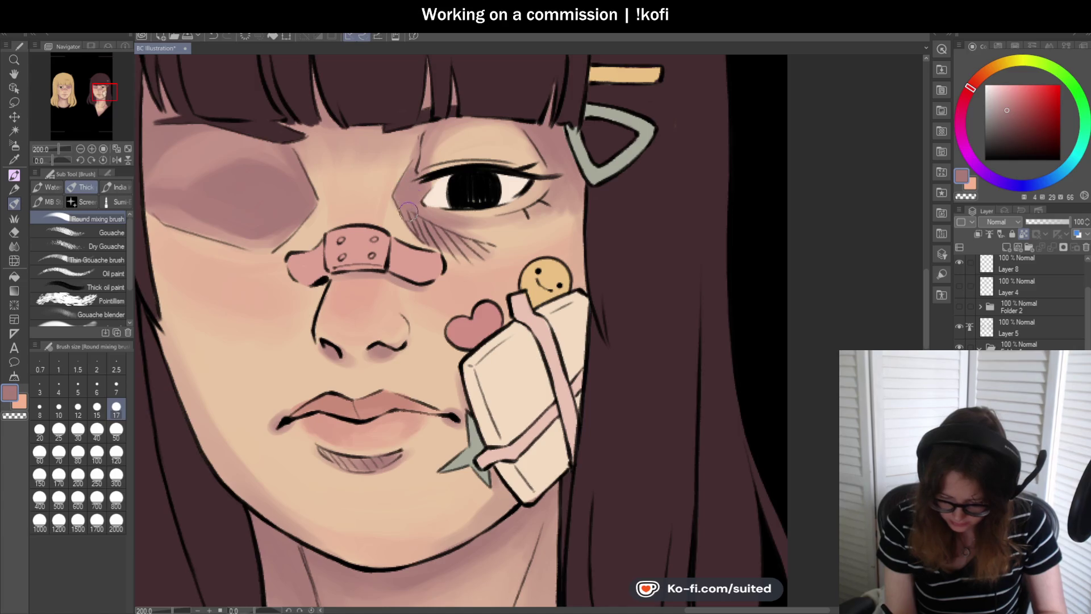
click(115, 151)
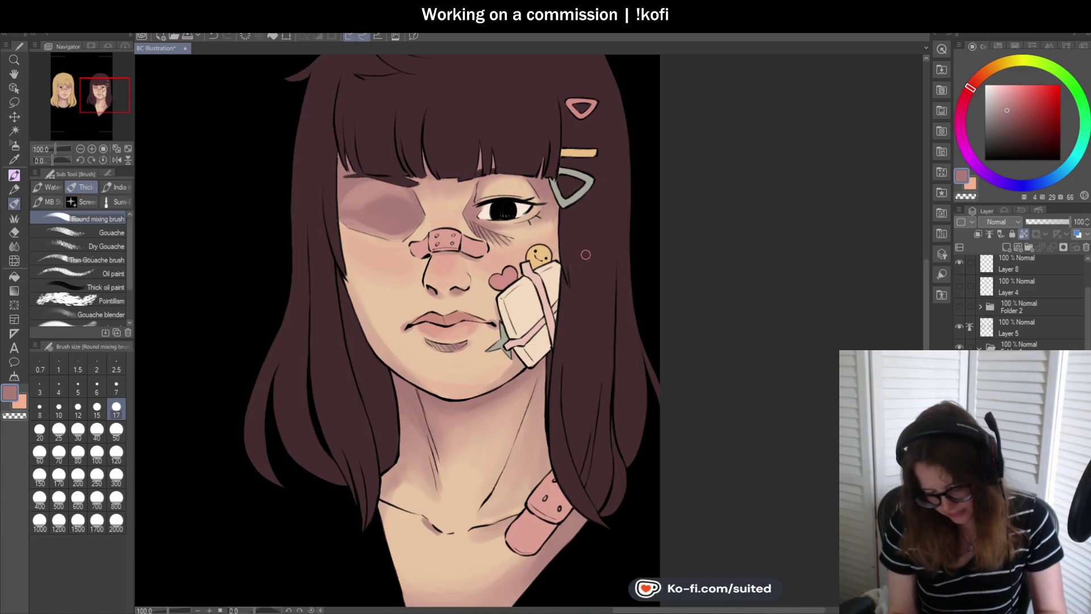
click(115, 162)
click(114, 161)
scroll(418, 185, down, 3)
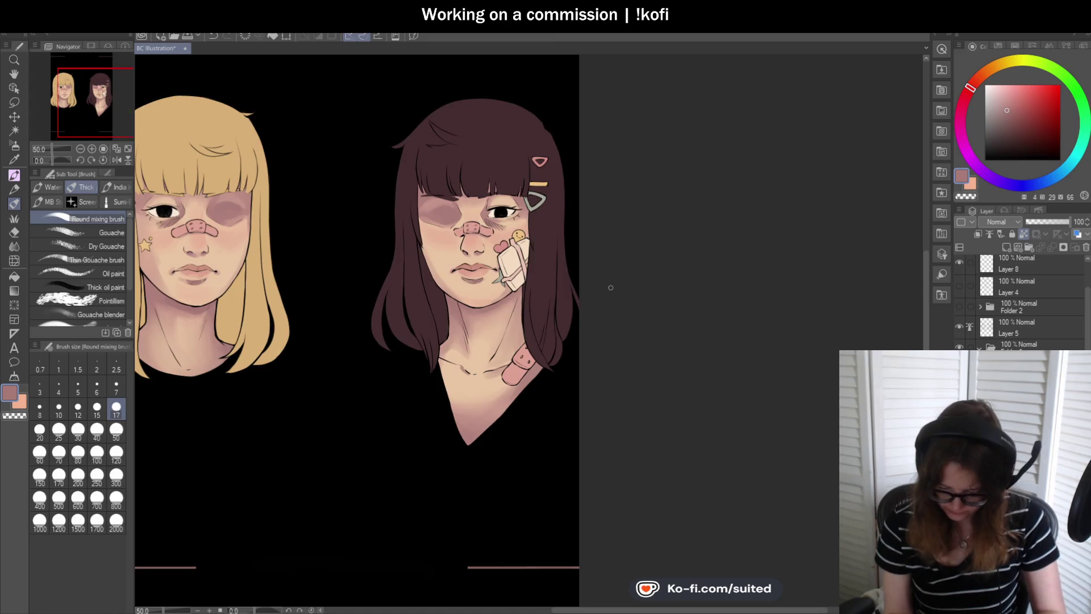
scroll(579, 298, up, 1)
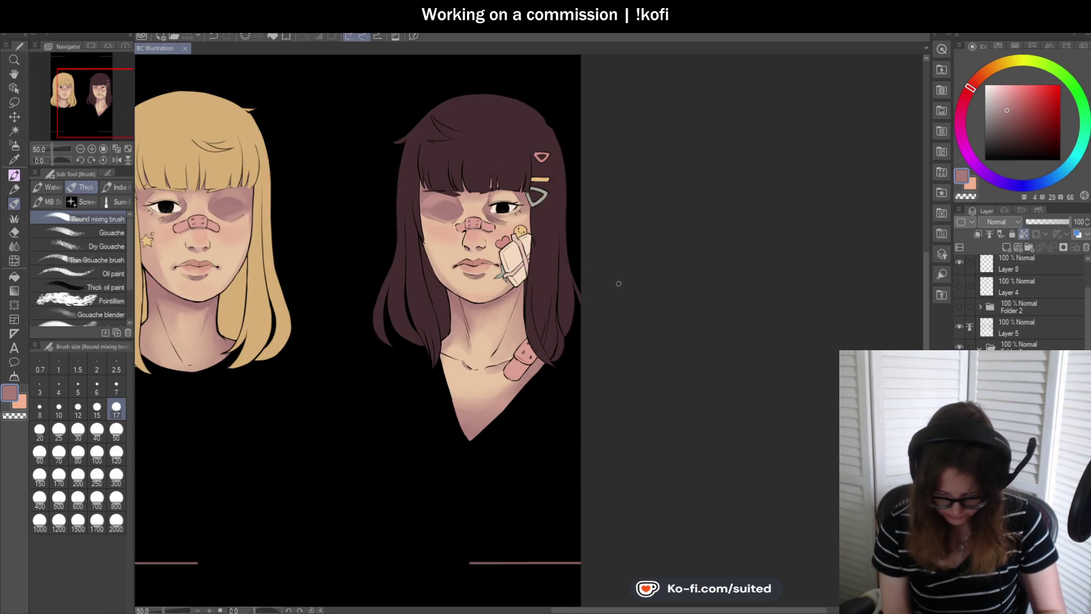
scroll(567, 295, down, 1)
scroll(501, 330, up, 1)
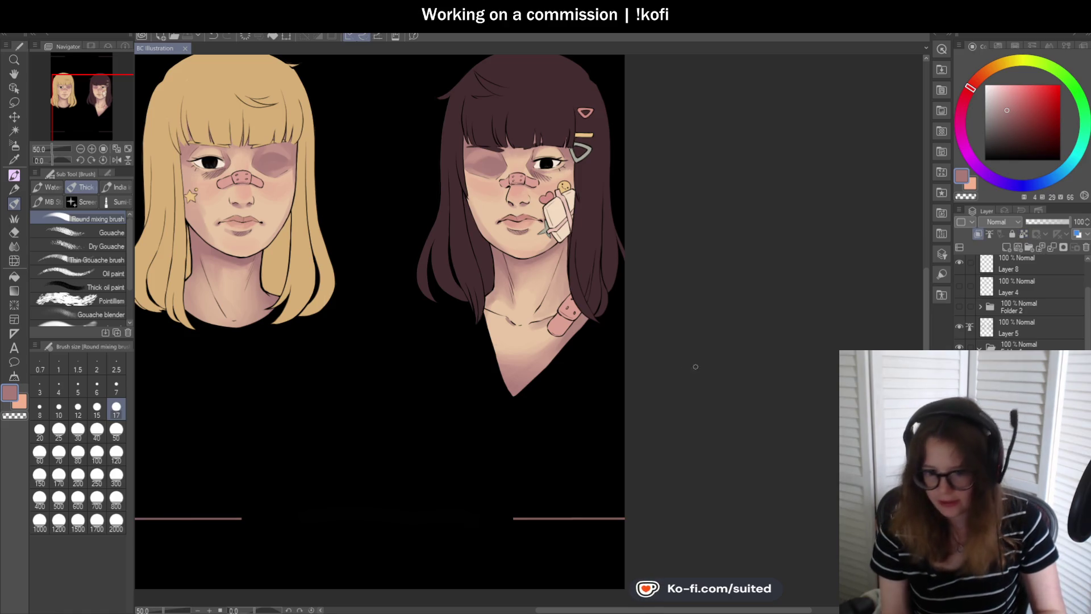
scroll(689, 360, down, 1)
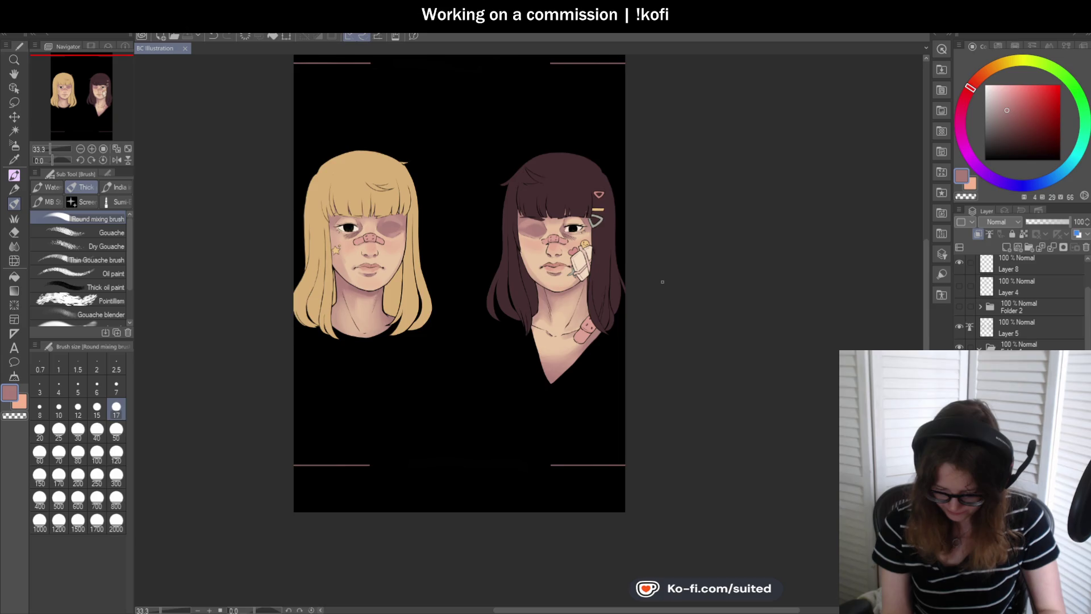
scroll(662, 282, up, 1)
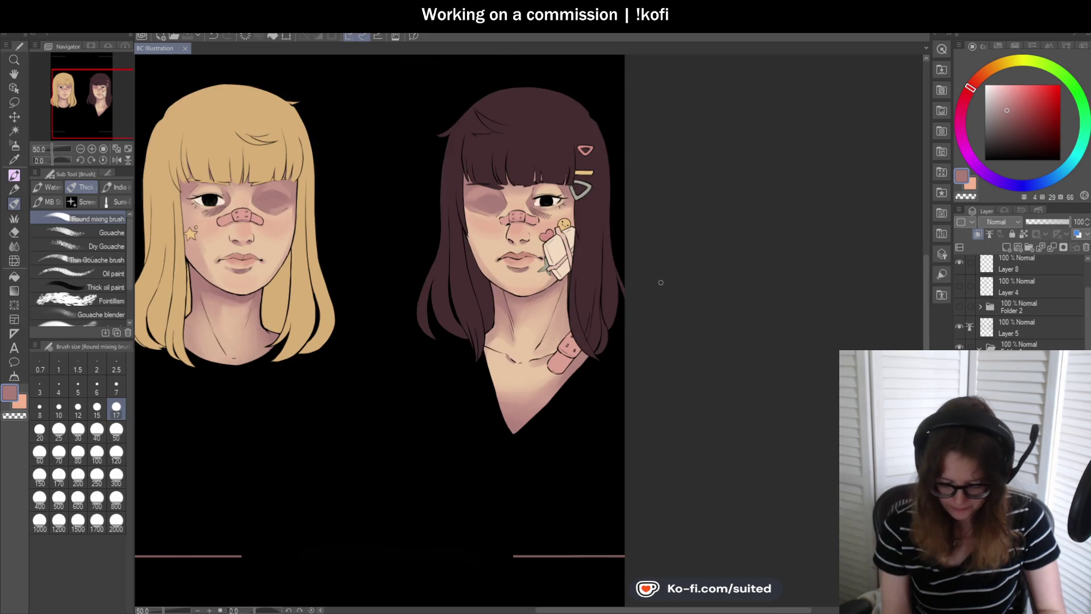
scroll(446, 436, down, 1)
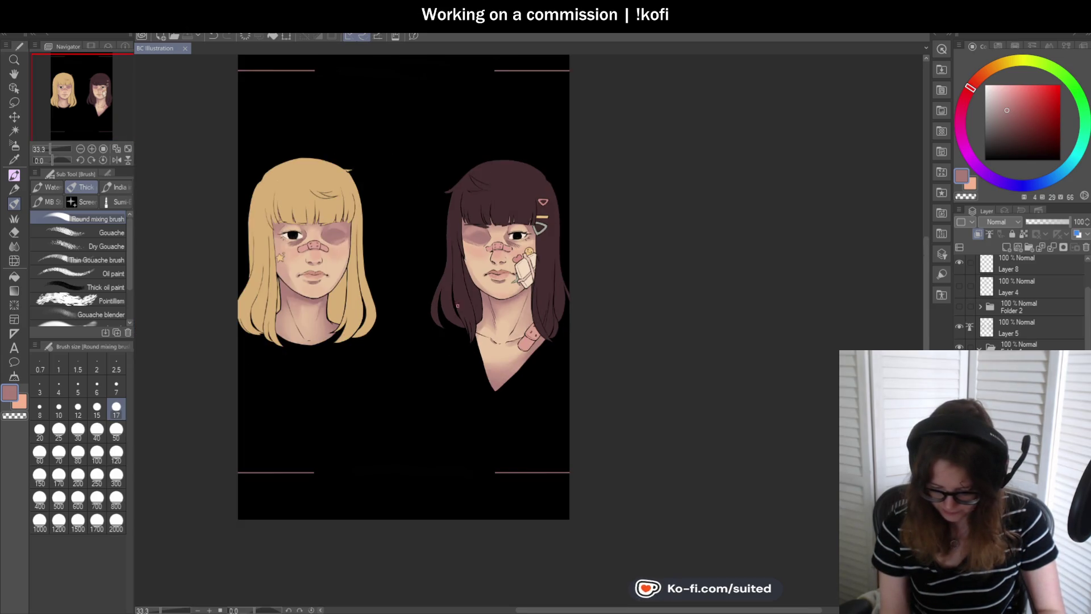
scroll(556, 224, up, 2)
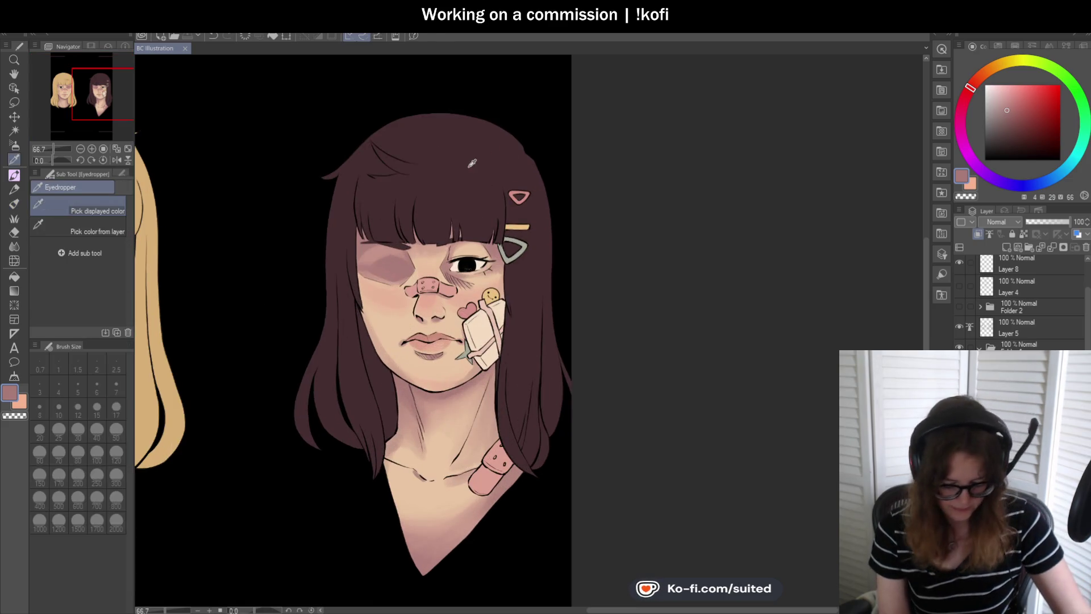
- Sample the hair brown, darken it, set brush size 50, and enable Clip to Layer Below
alt+click(487, 154)
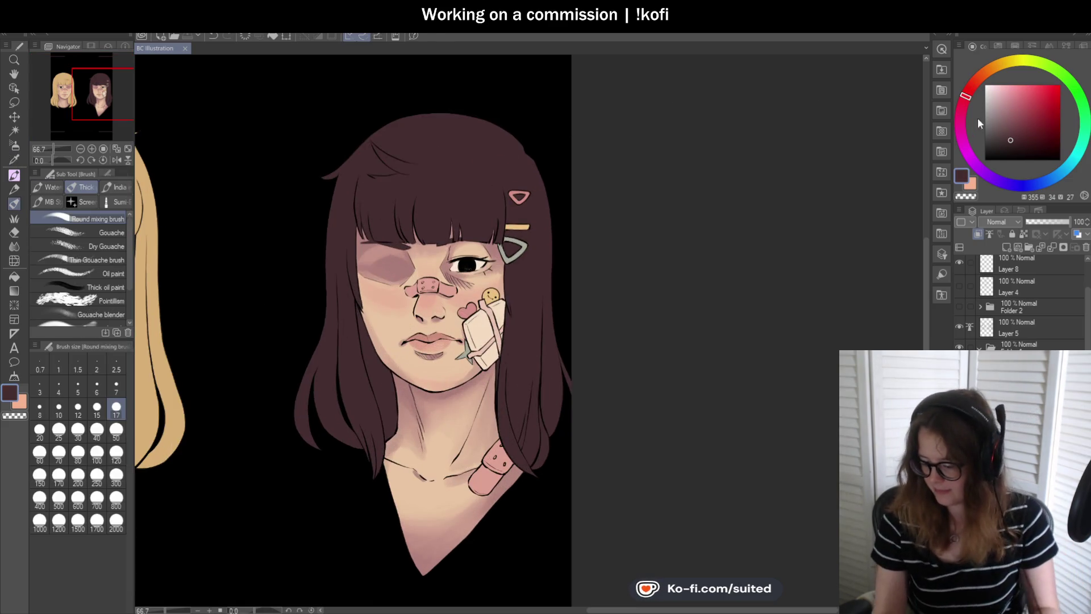
drag(965, 97, 964, 101)
drag(1010, 140, 1007, 146)
click(116, 430)
drag(353, 235, 360, 323)
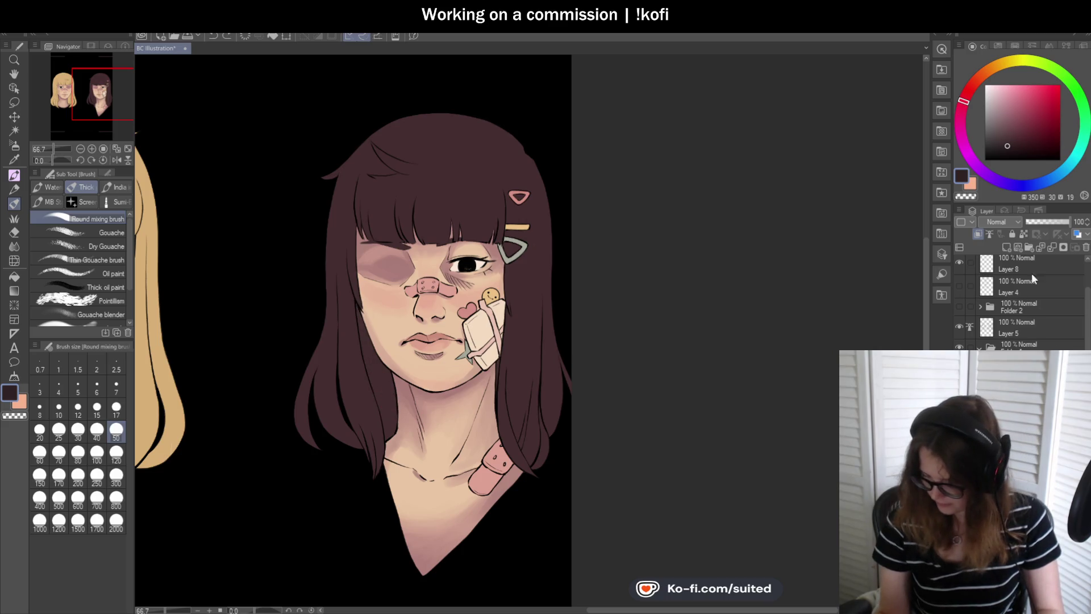
click(977, 233)
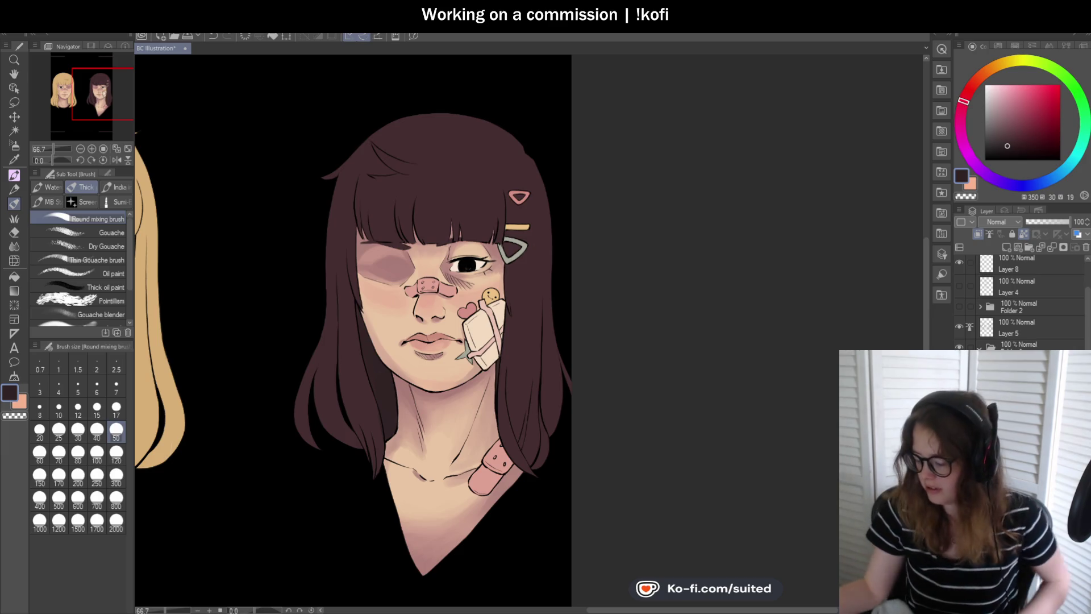
scroll(409, 171, down, 2)
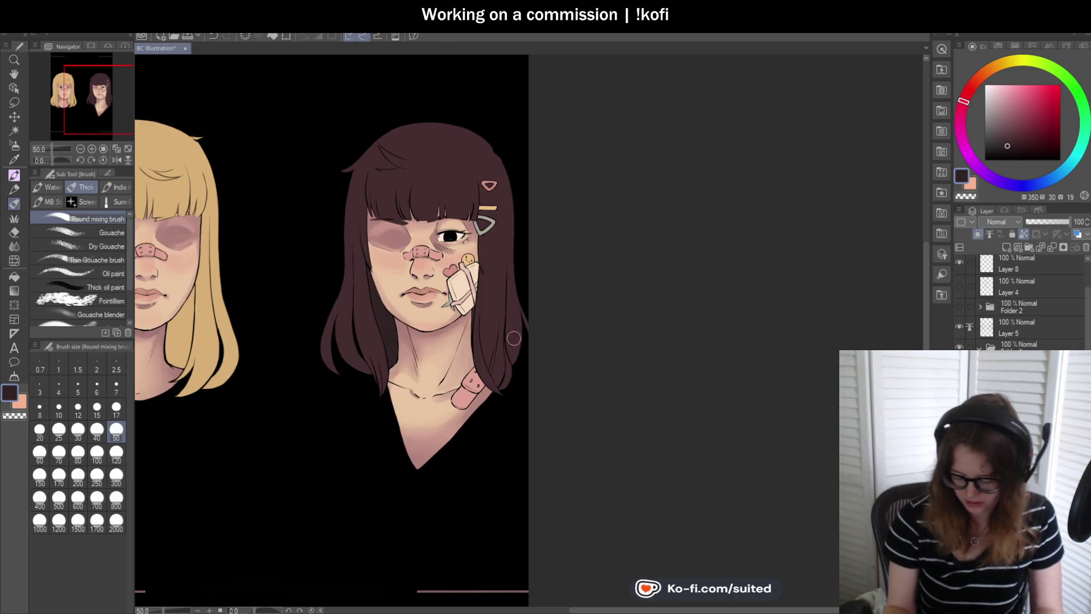
- Blend darker shading down the brunette's left hair strands from the bangs
scroll(449, 389, up, 1)
scroll(403, 366, up, 2)
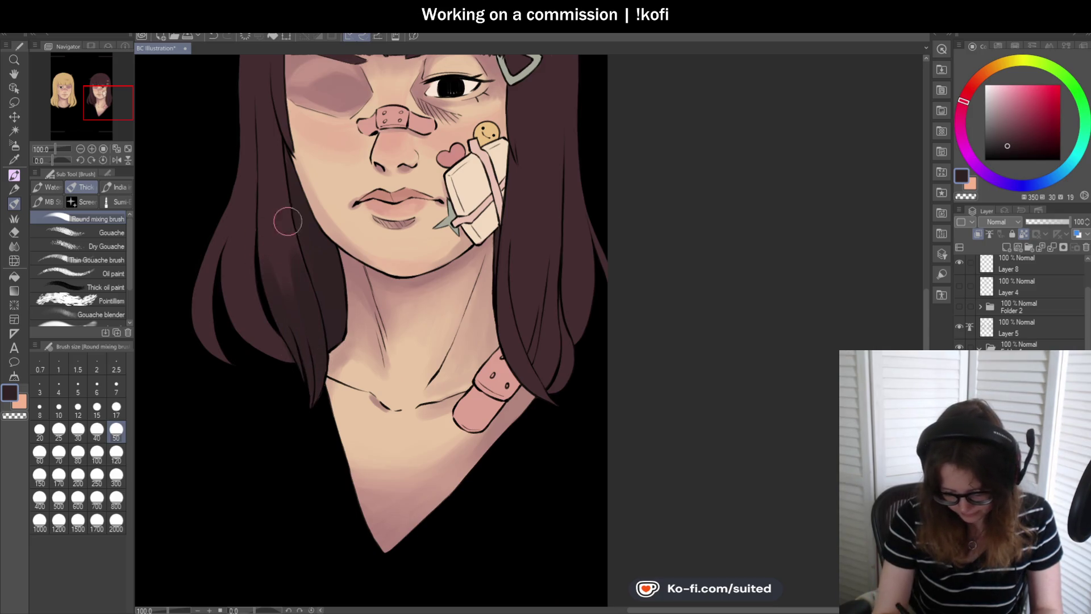
mouse_move(271, 347)
mouse_down()
mouse_move(222, 214)
mouse_move(258, 155)
mouse_up()
mouse_move(221, 195)
mouse_down()
mouse_move(221, 265)
mouse_move(246, 240)
mouse_move(253, 283)
mouse_move(233, 323)
mouse_up()
scroll(199, 319, down, 3)
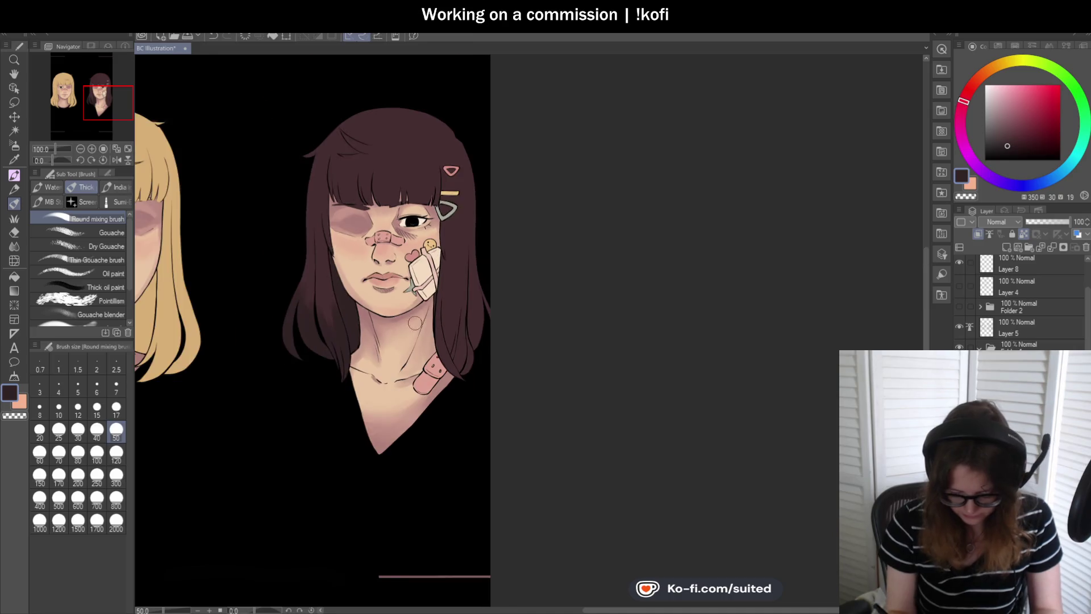
scroll(299, 193, up, 3)
mouse_move(298, 192)
mouse_down()
mouse_move(288, 220)
mouse_move(322, 292)
mouse_move(334, 124)
mouse_move(307, 151)
mouse_move(296, 298)
mouse_up()
- Sample a darker hair colour from the painting for the mixing brush
alt+click(310, 262)
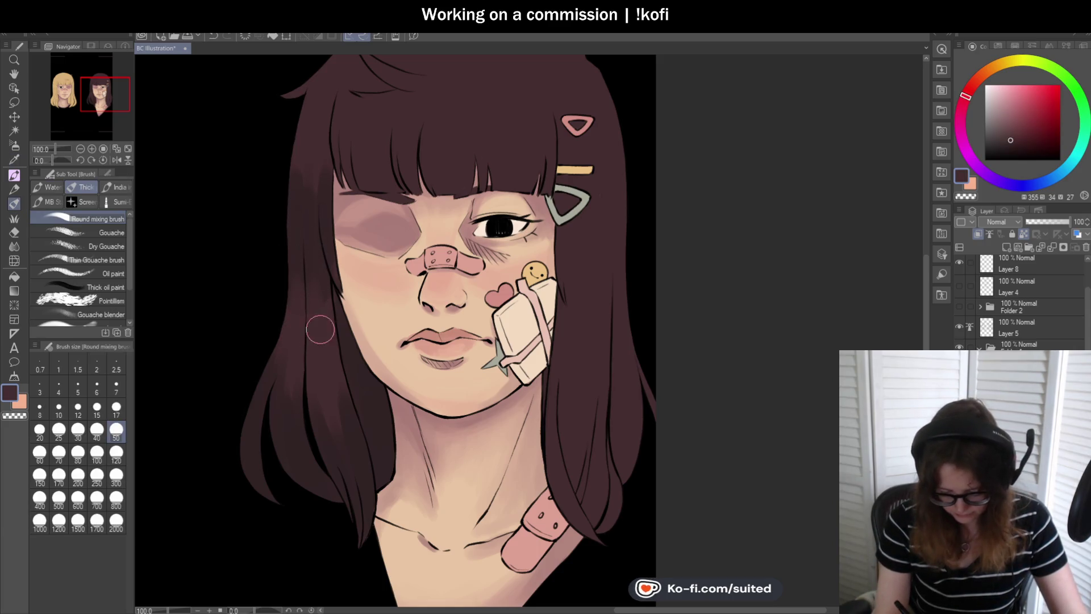
key(o)
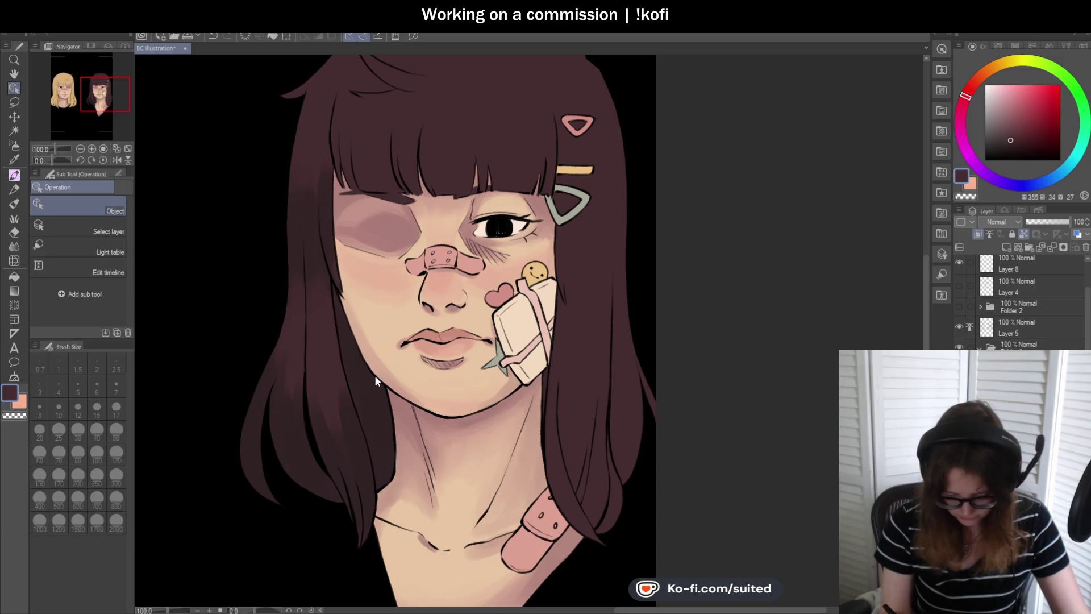
alt+click(376, 396)
key(b)
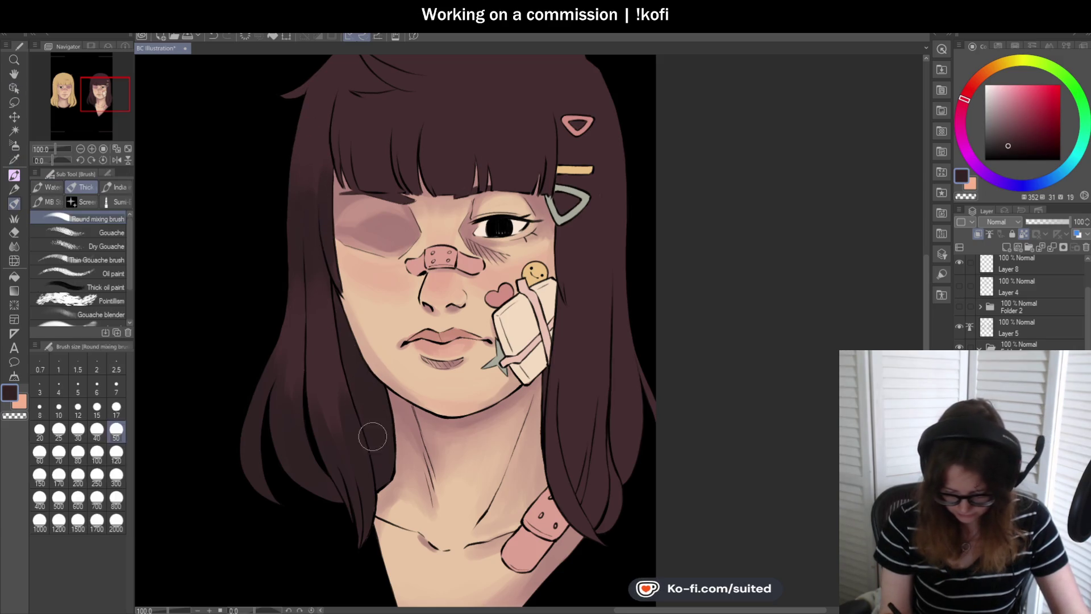
scroll(398, 301, down, 2)
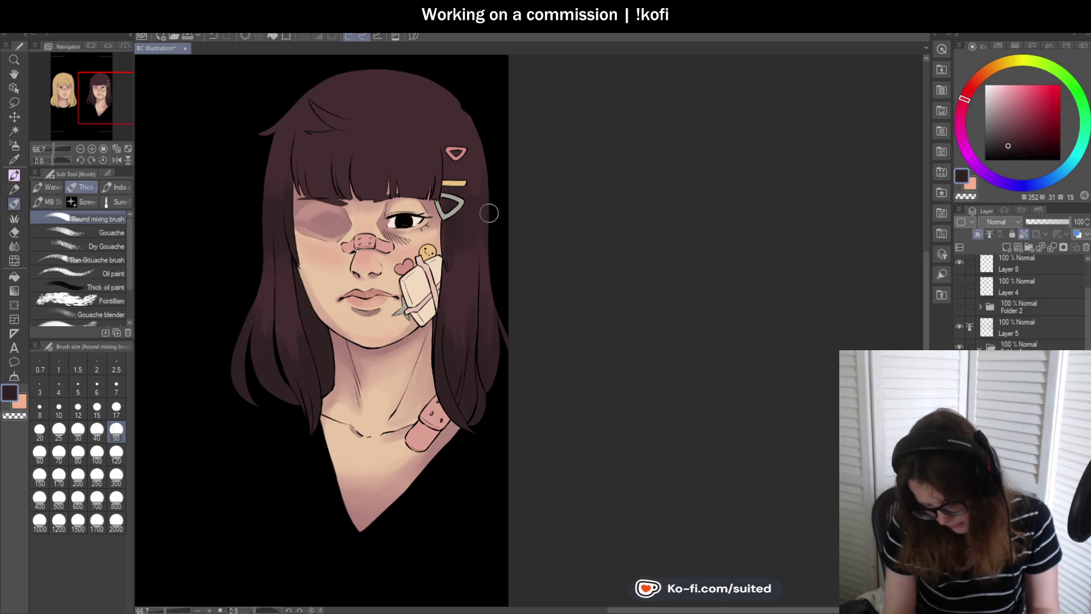
scroll(472, 266, down, 1)
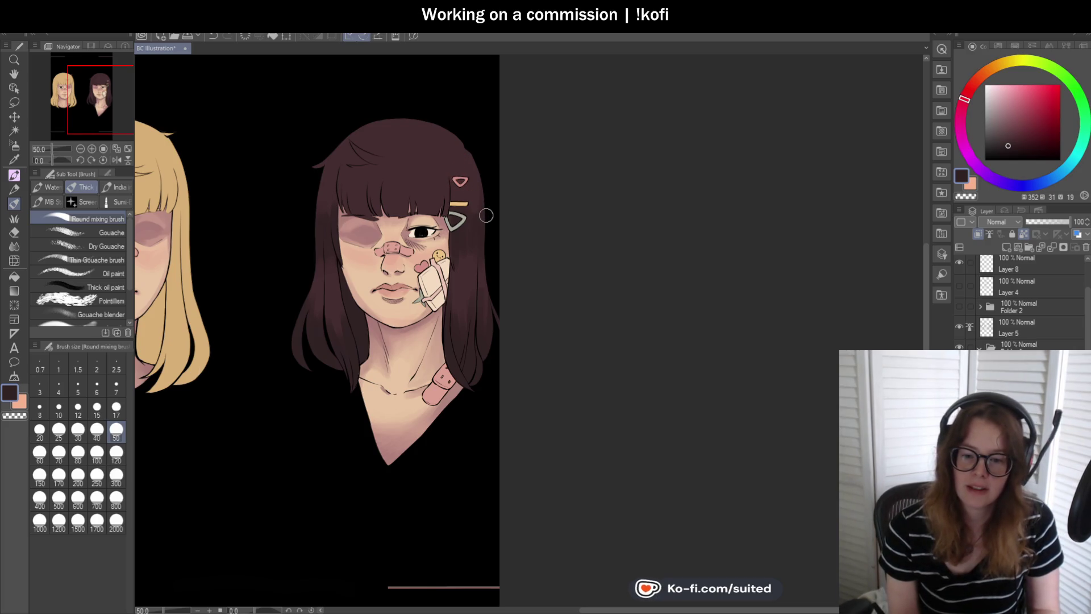
scroll(386, 105, up, 1)
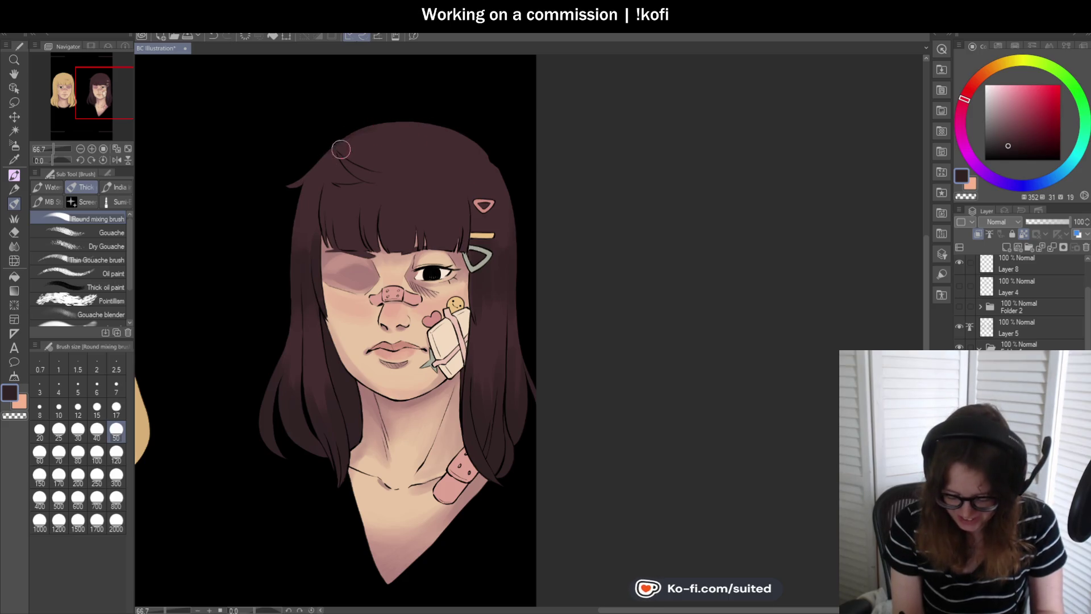
- Paint dark shading across the top of the brunette's head beside the clips
drag(381, 135, 462, 151)
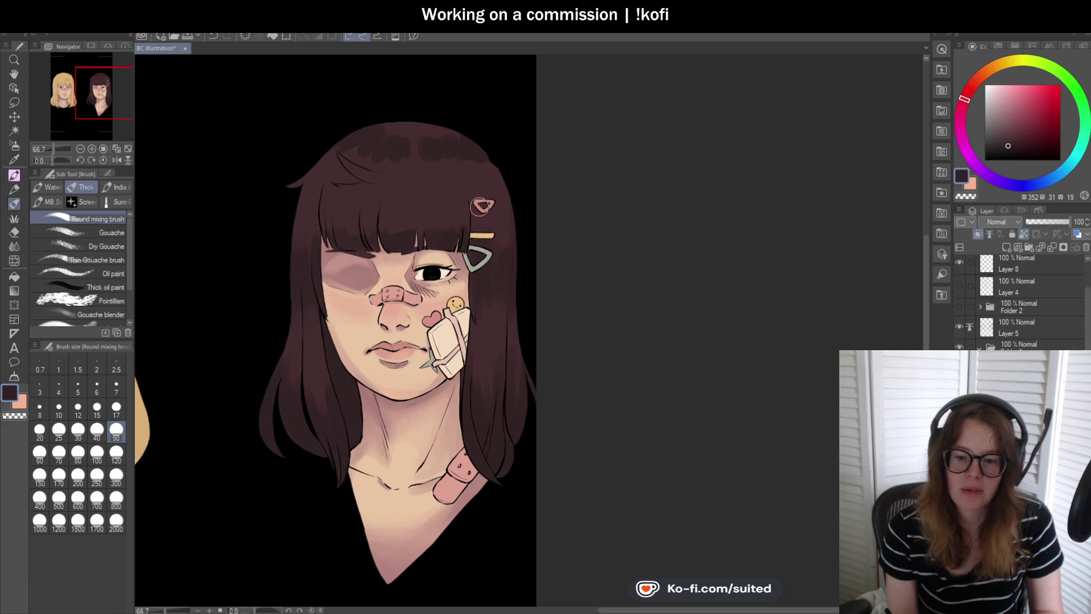
scroll(369, 240, up, 1)
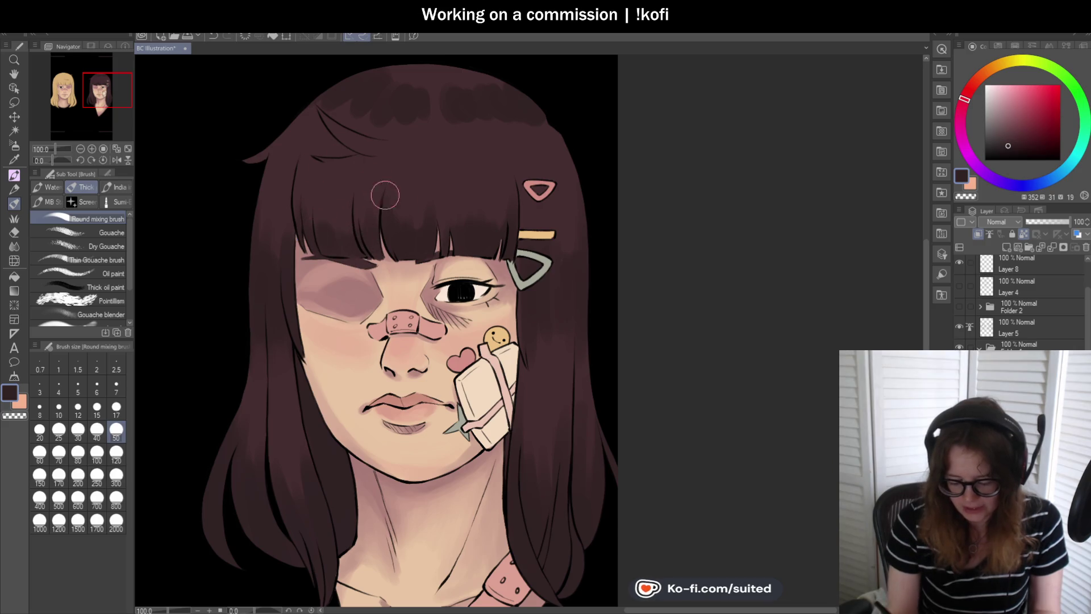
scroll(555, 246, down, 2)
scroll(555, 246, up, 2)
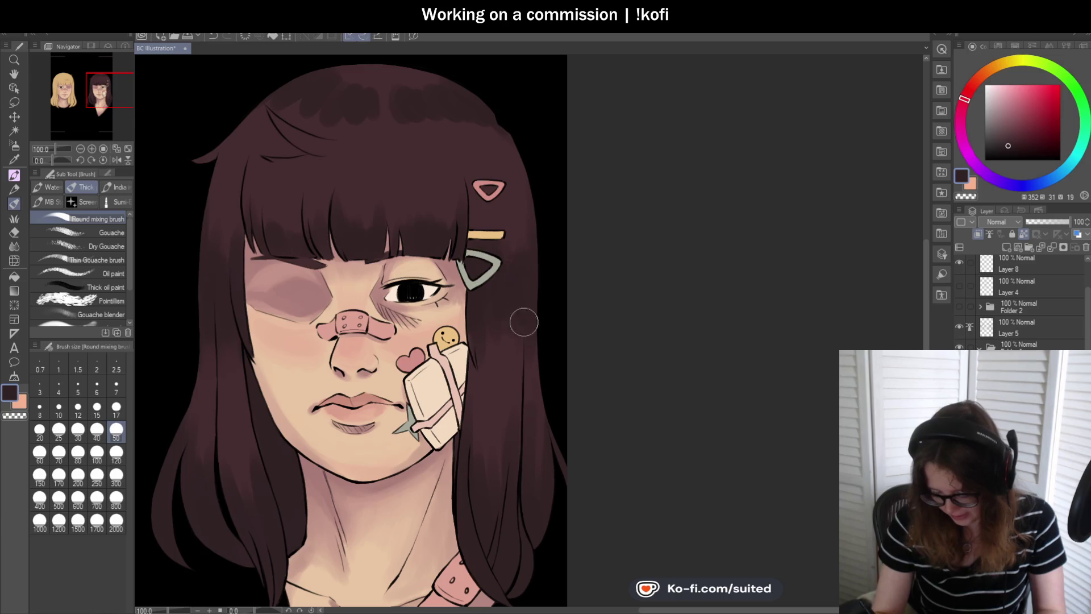
scroll(519, 319, down, 2)
scroll(508, 272, up, 1)
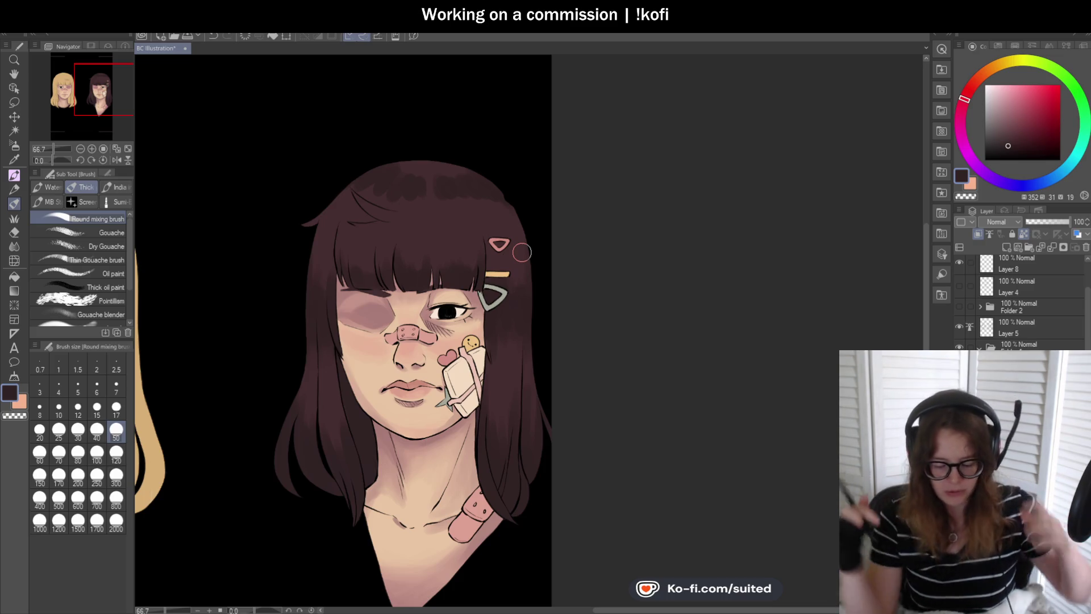
- Zoom and reposition the view to bring the brunette's upper-left hair into view
scroll(381, 161, up, 1)
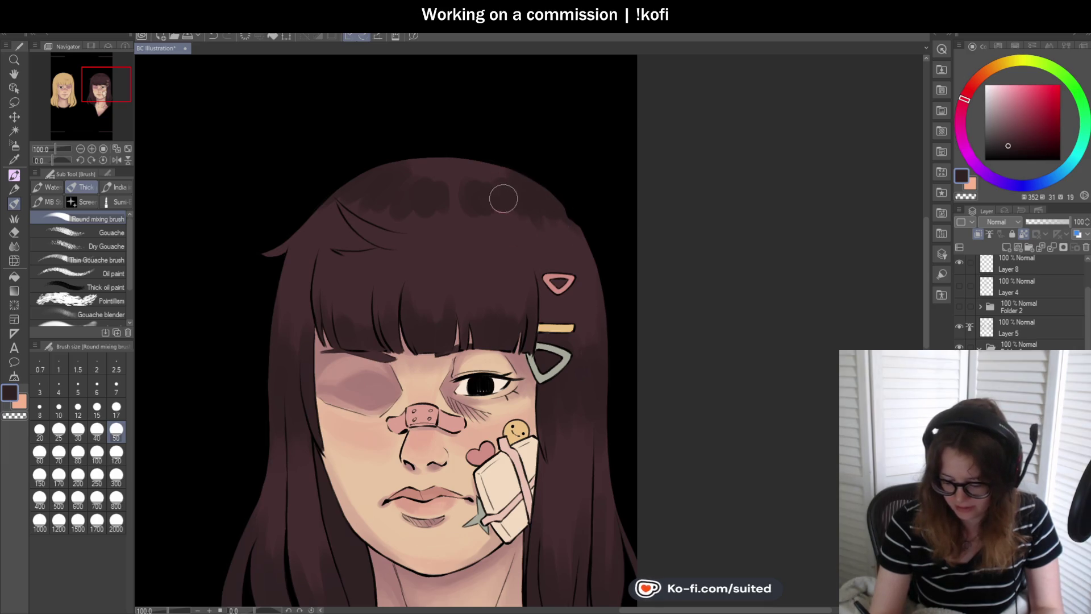
scroll(414, 224, down, 2)
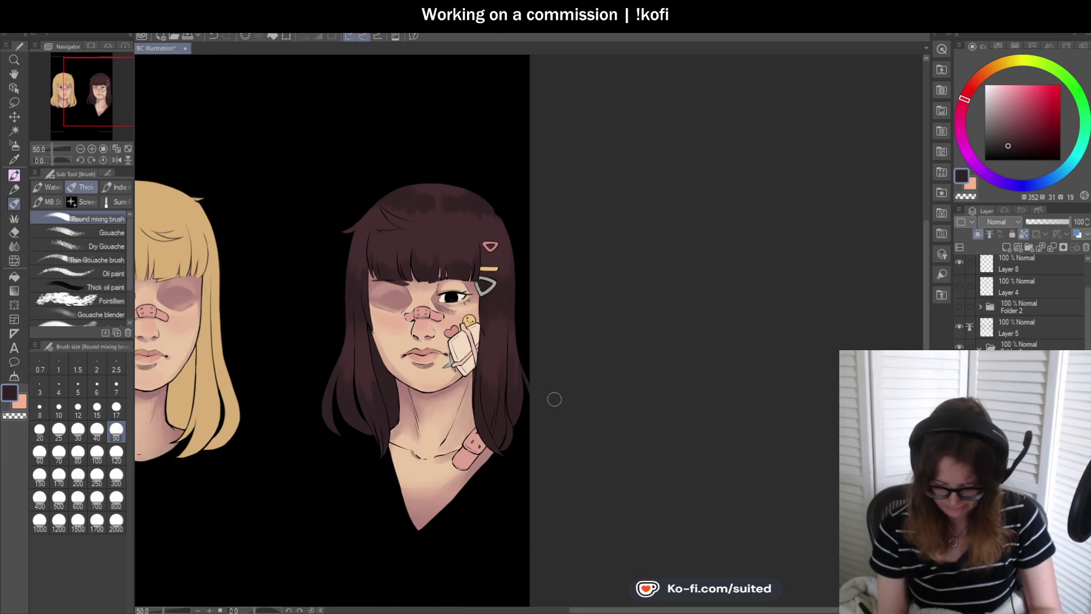
scroll(528, 335, up, 2)
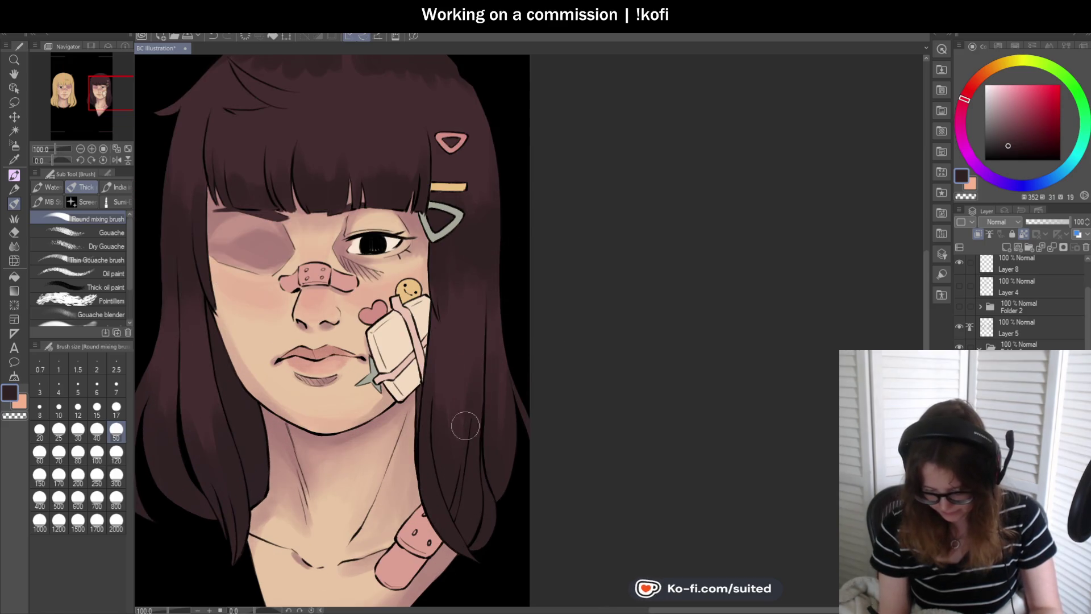
scroll(446, 475, down, 1)
scroll(315, 387, up, 1)
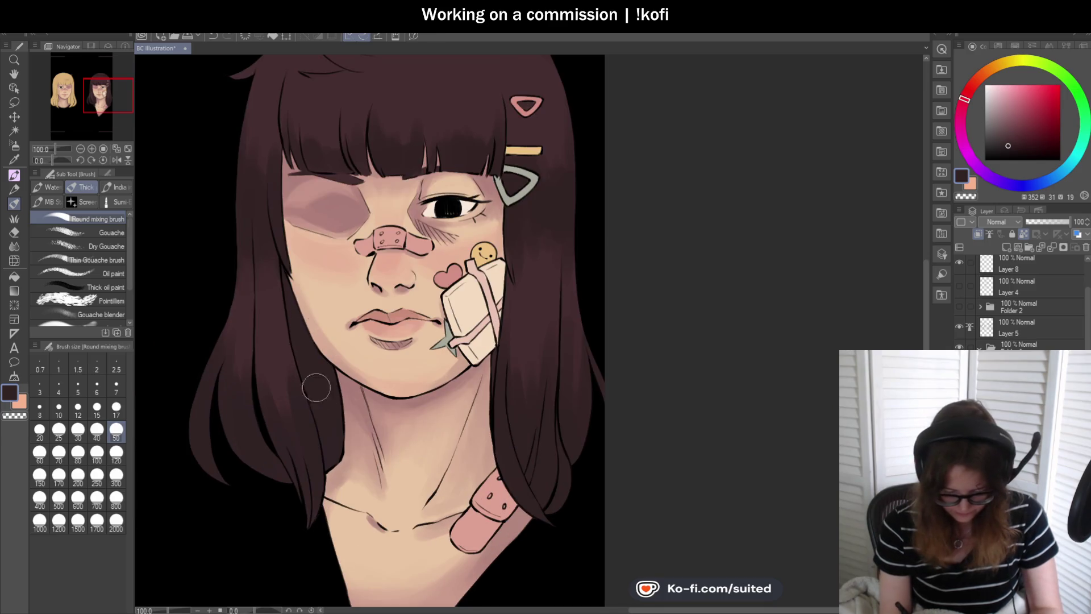
drag(235, 201, 260, 246)
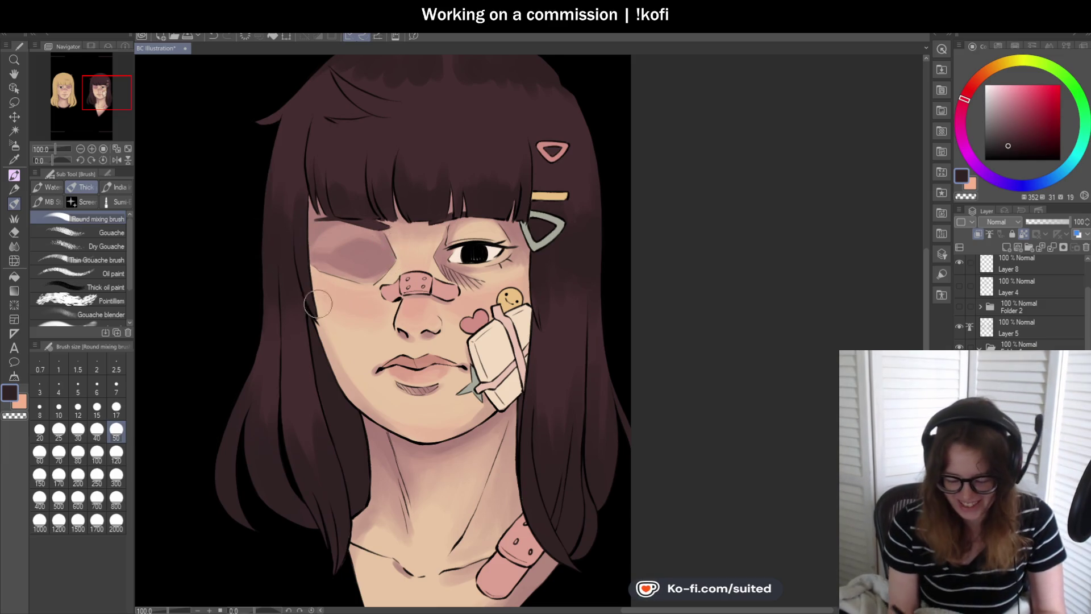
scroll(397, 244, down, 2)
scroll(358, 117, up, 4)
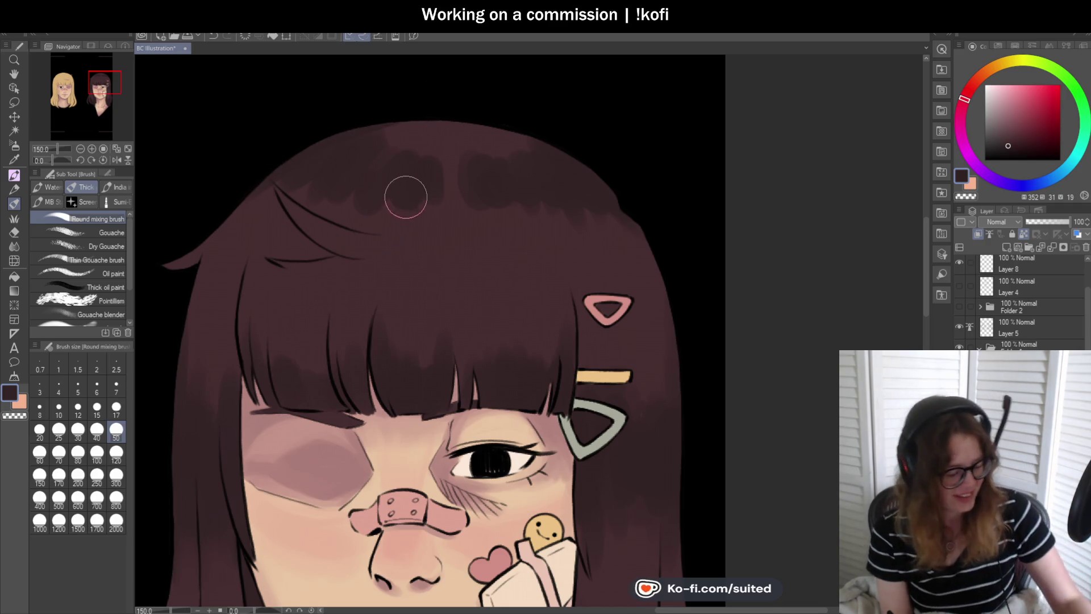
- Sample the crown's hair colour and refine shading from the crown down the side strands
alt+click(434, 126)
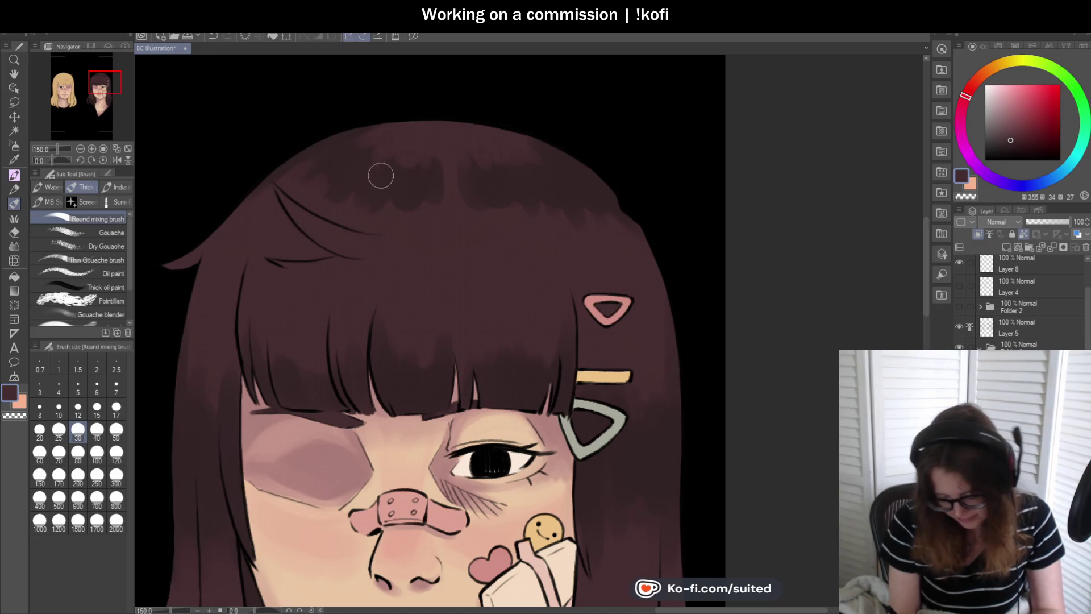
scroll(428, 194, down, 5)
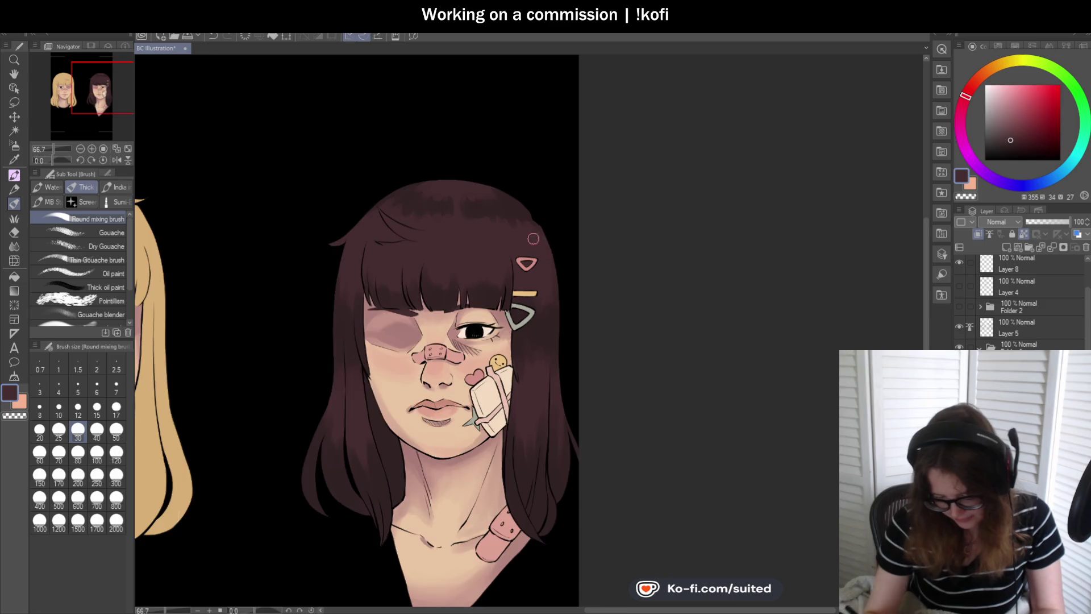
scroll(514, 226, up, 5)
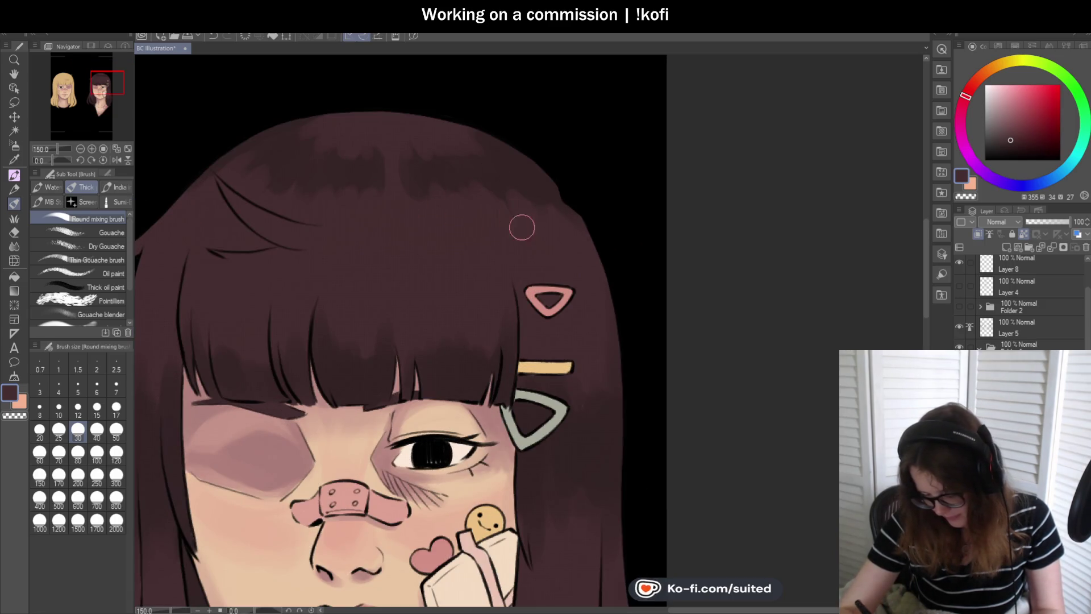
scroll(537, 189, down, 5)
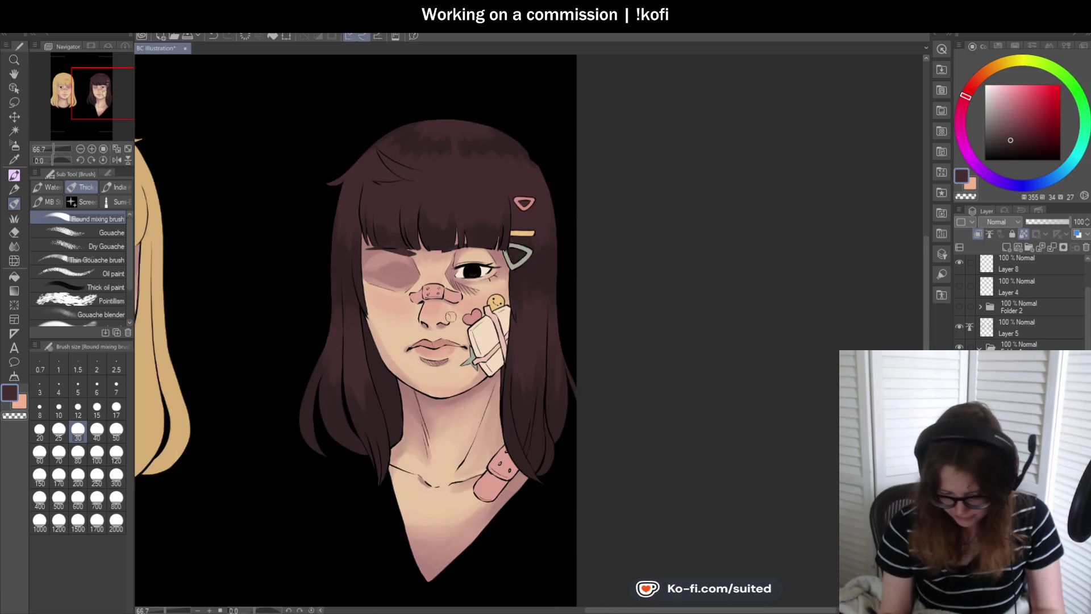
scroll(343, 160, up, 5)
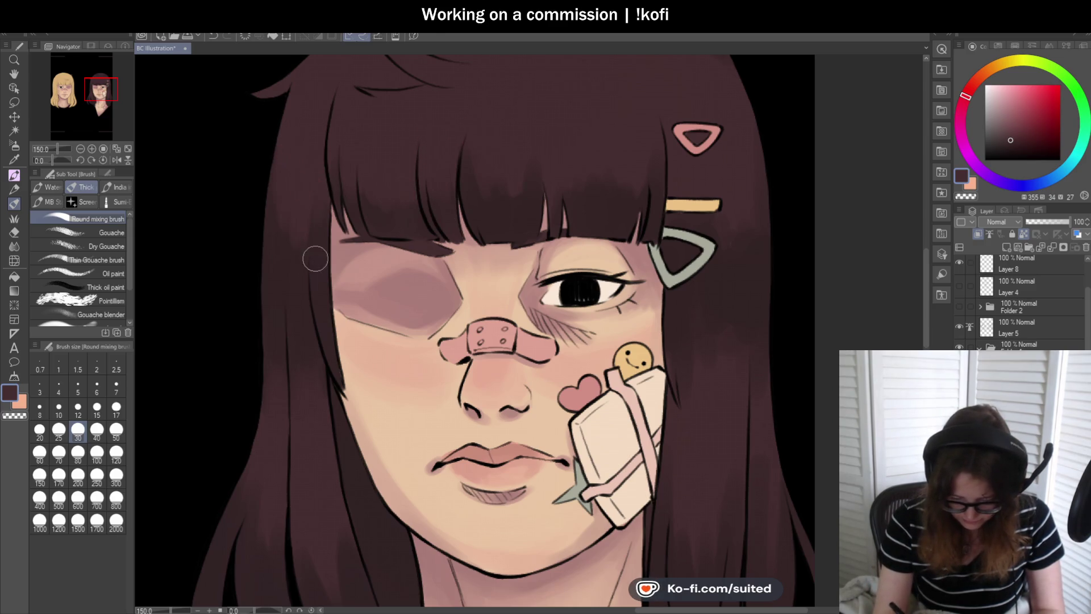
scroll(315, 259, down, 3)
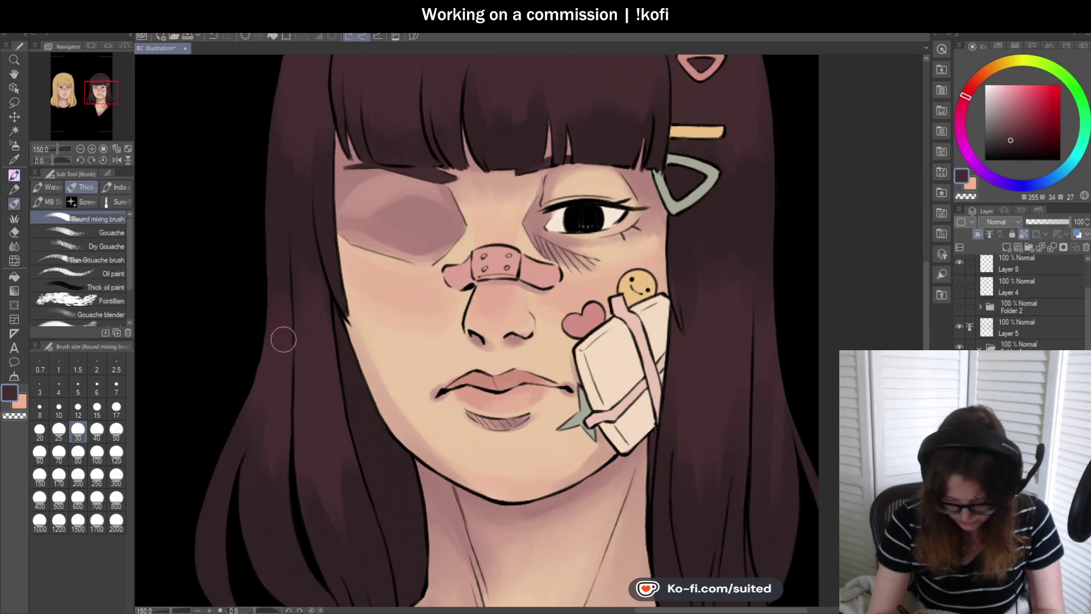
scroll(294, 307, down, 3)
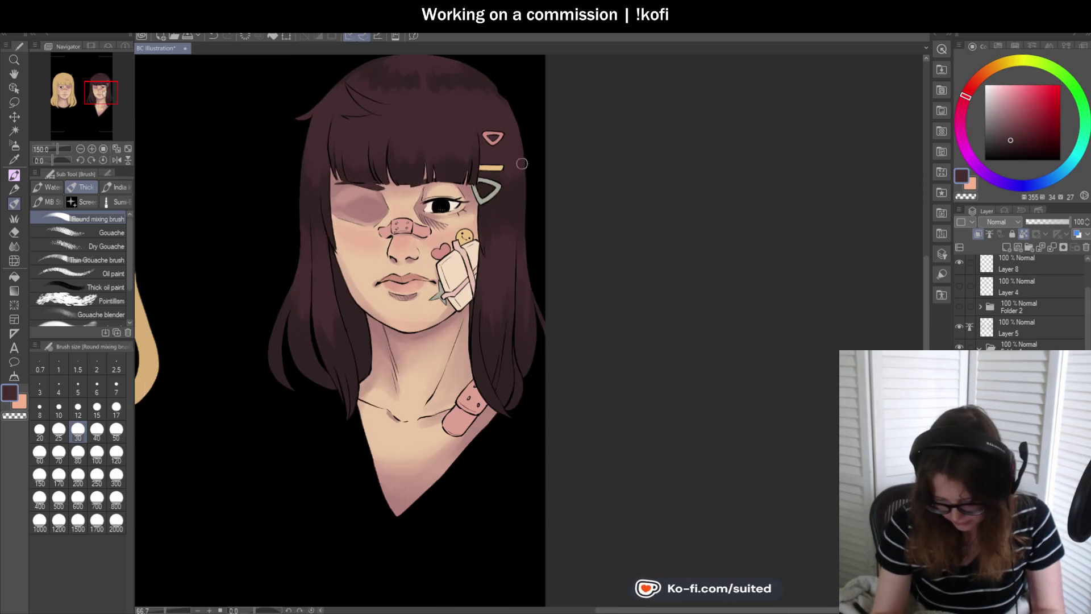
scroll(497, 210, up, 2)
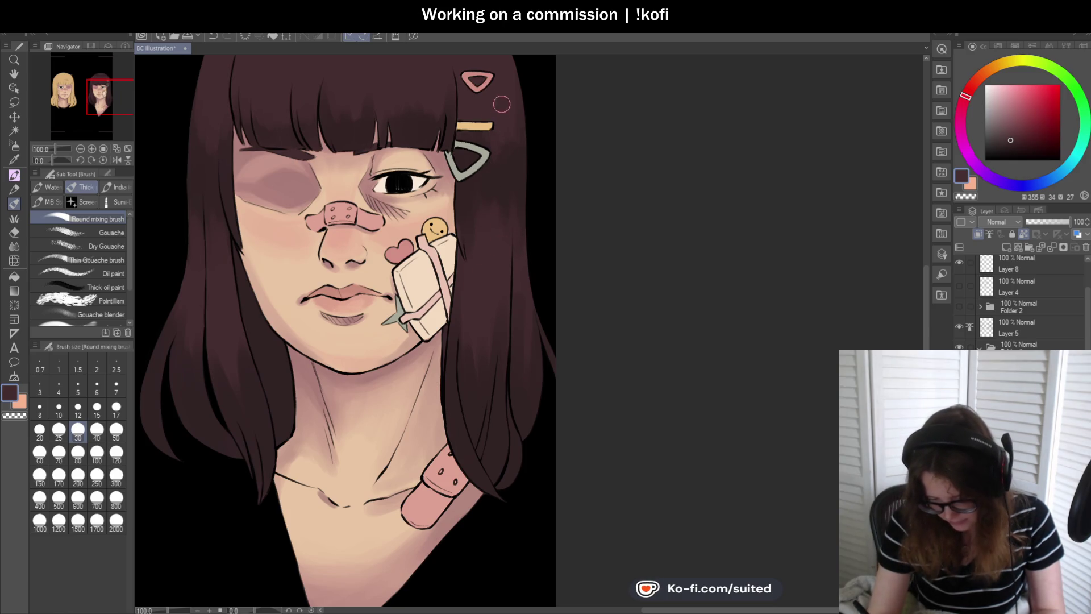
scroll(454, 171, down, 3)
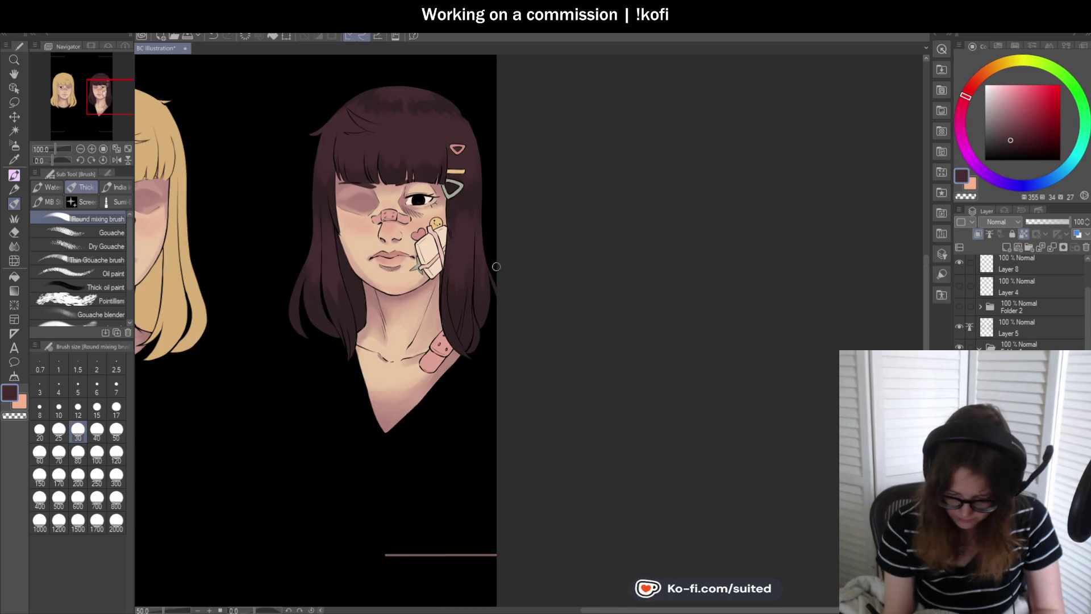
scroll(312, 335, up, 3)
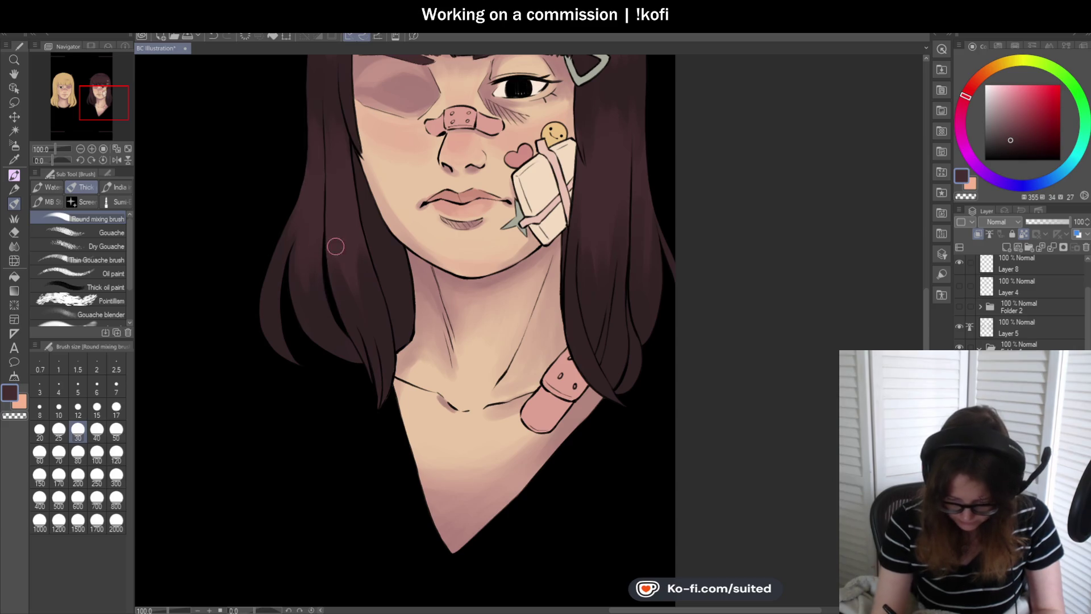
scroll(378, 316, down, 3)
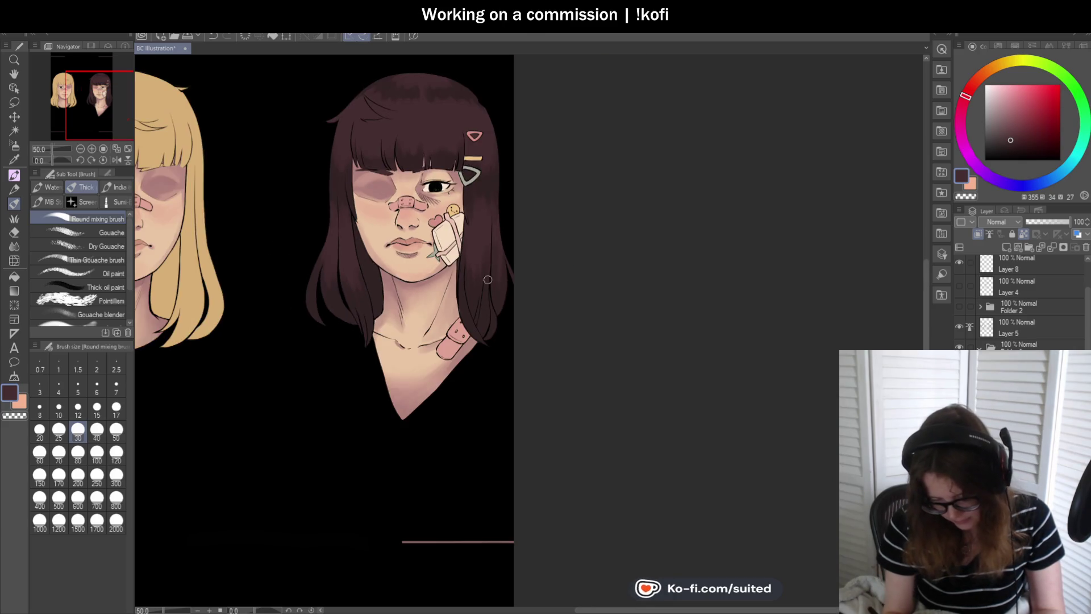
scroll(483, 268, up, 3)
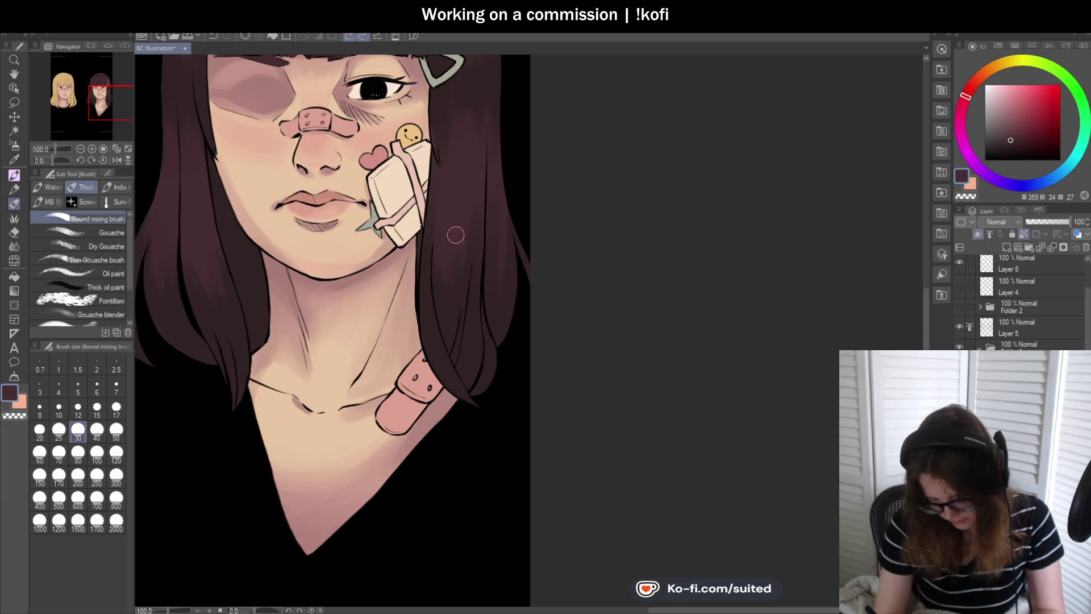
scroll(491, 211, down, 3)
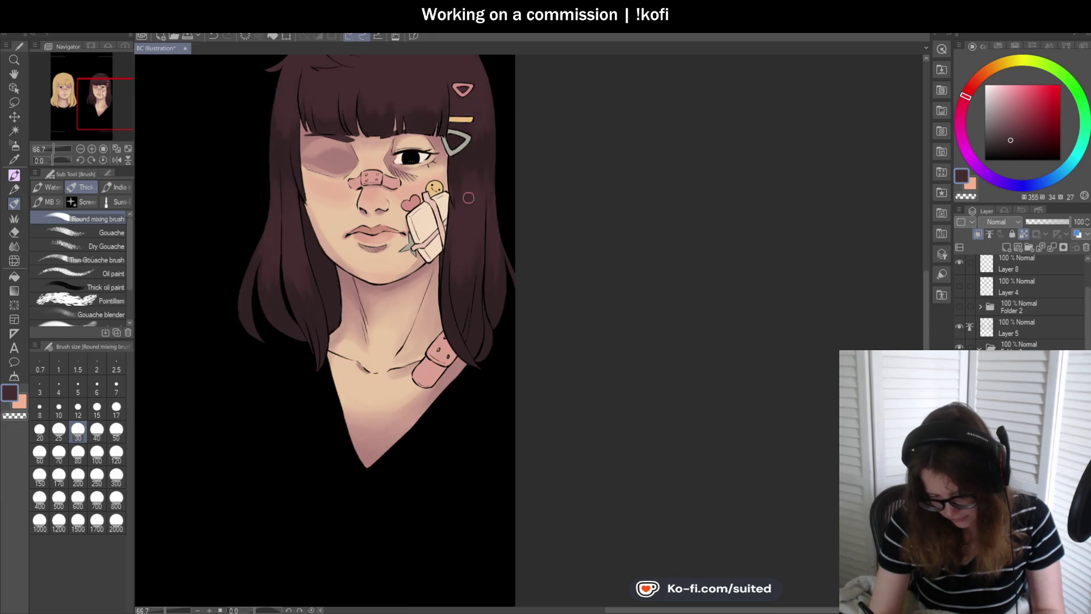
scroll(468, 188, up, 3)
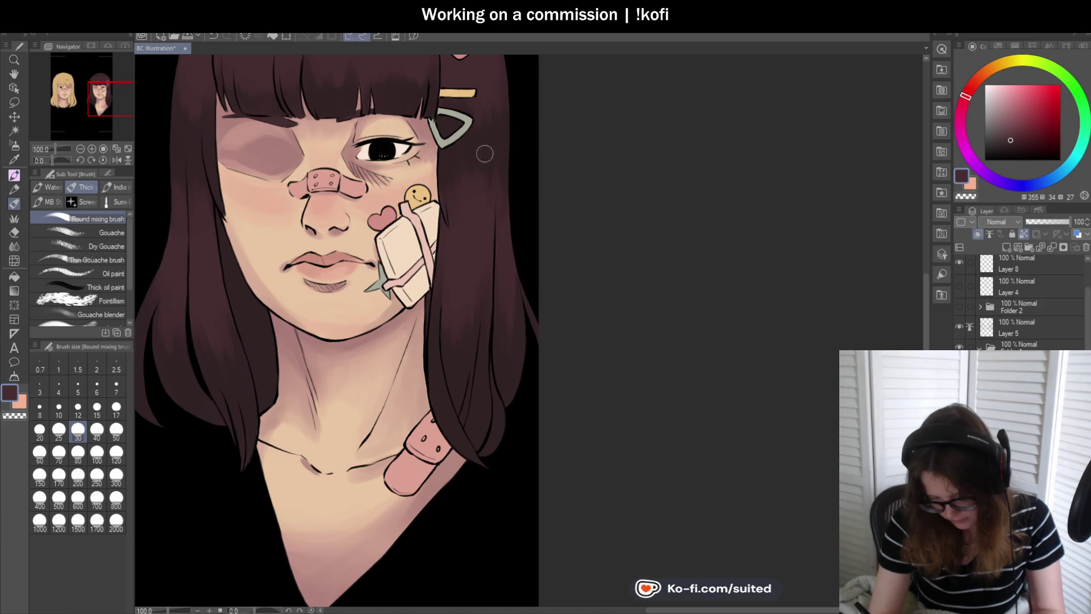
scroll(488, 131, down, 2)
scroll(504, 182, up, 1)
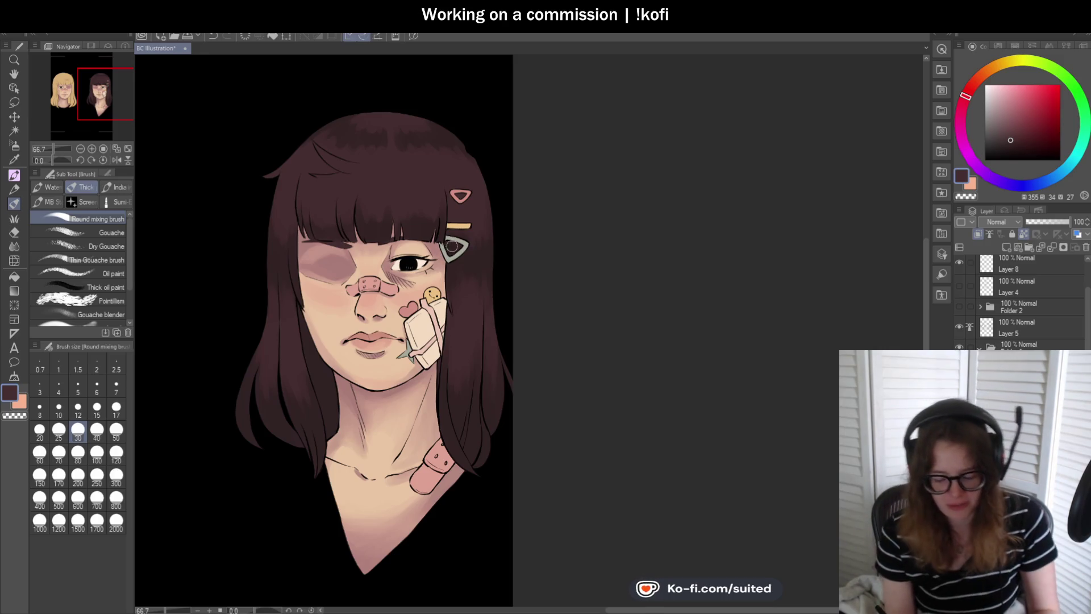
- Eyedrop a darker brown and shade the crown and right-side hair at 150% zoom
scroll(364, 148, up, 3)
alt+click(335, 87)
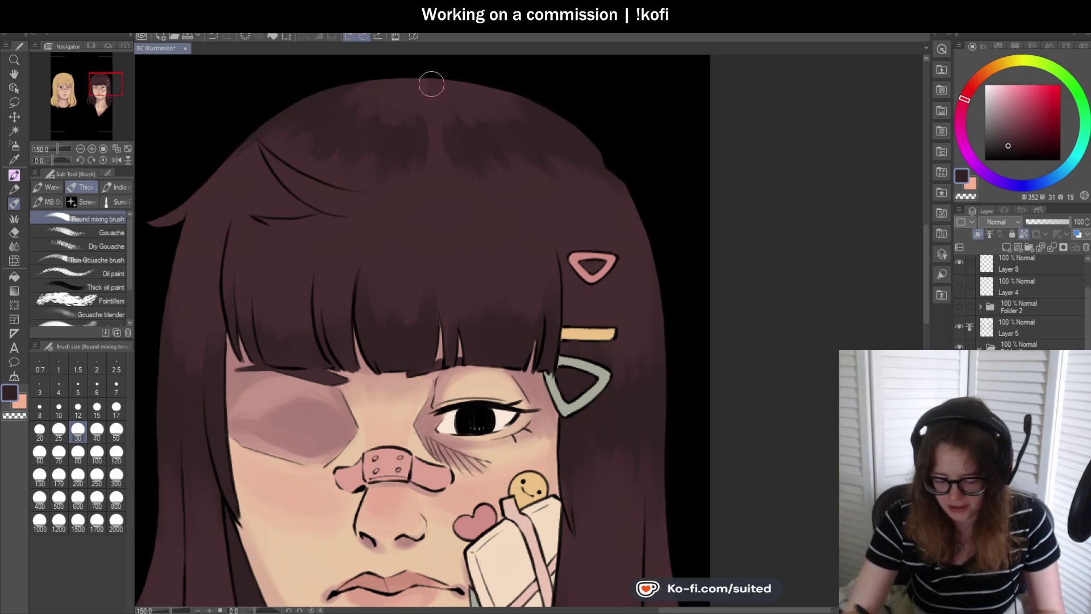
scroll(369, 107, down, 3)
scroll(341, 148, up, 3)
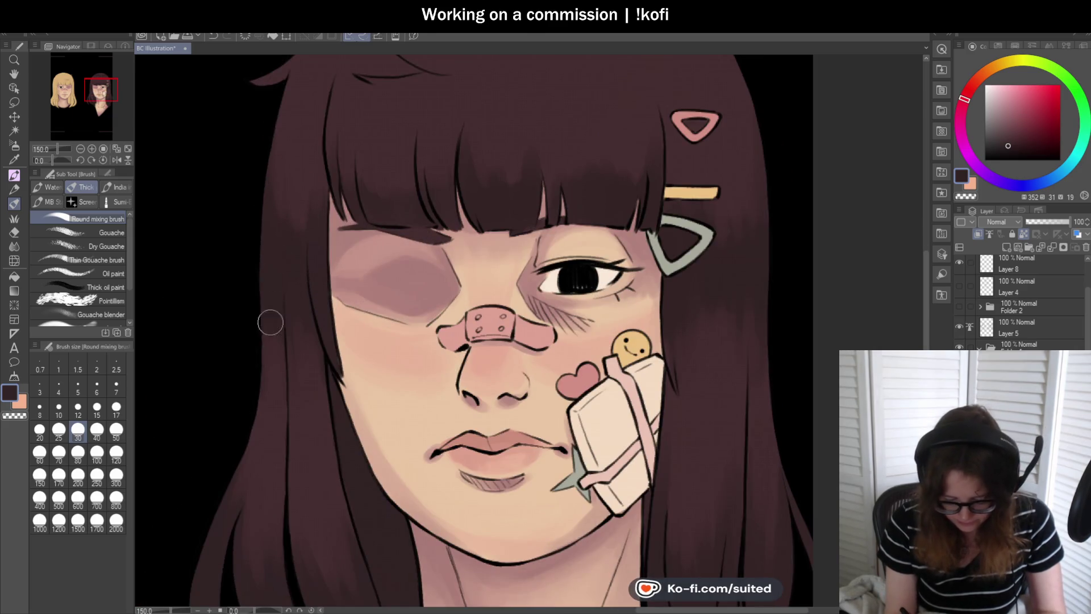
scroll(367, 223, down, 3)
scroll(578, 313, up, 1)
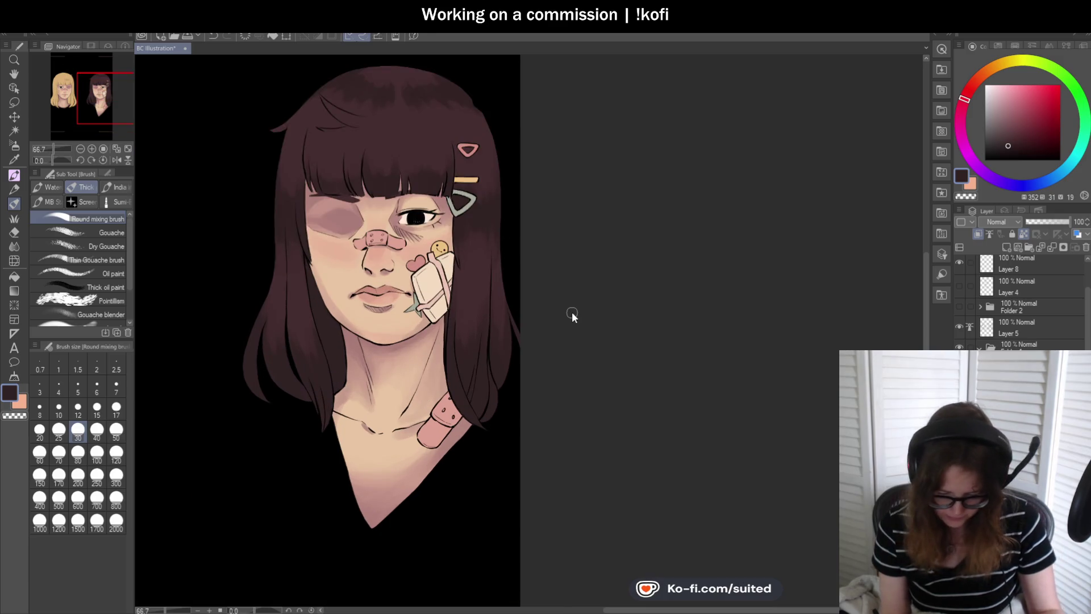
scroll(341, 216, up, 2)
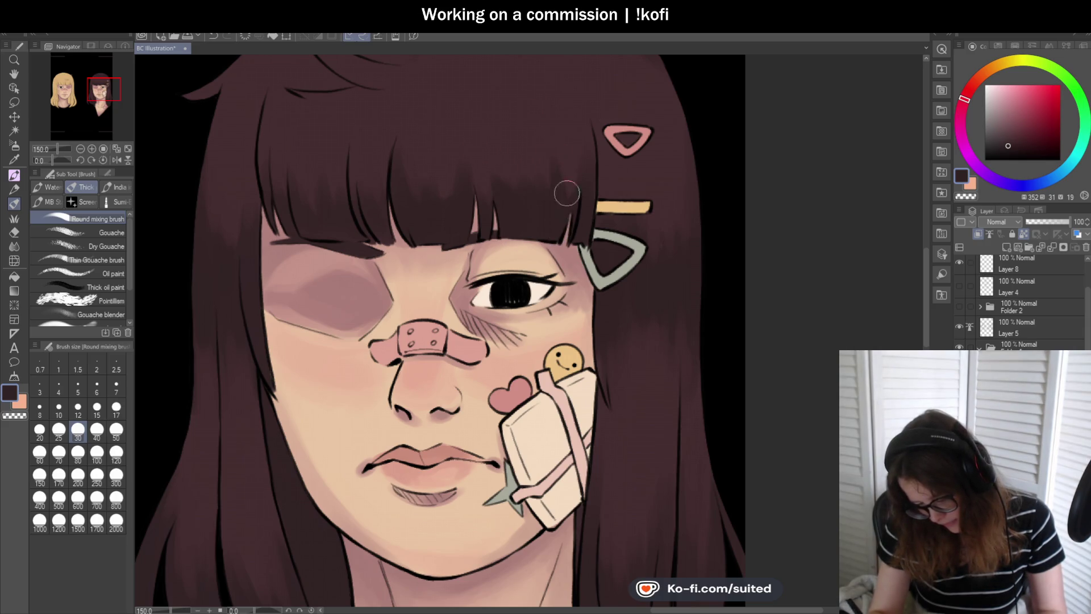
drag(553, 165, 493, 157)
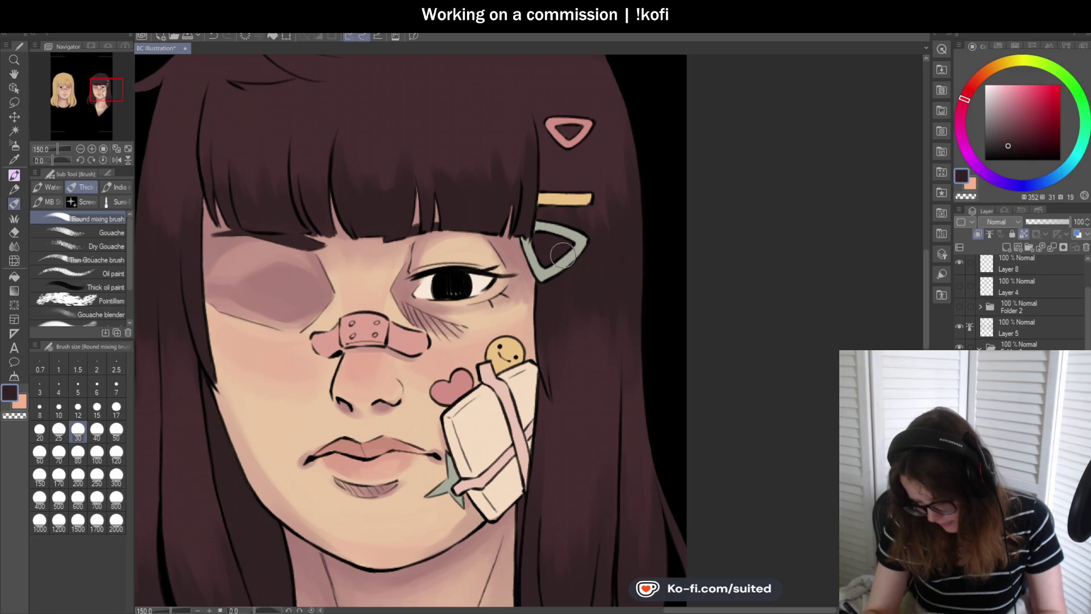
scroll(545, 225, down, 5)
scroll(591, 256, up, 5)
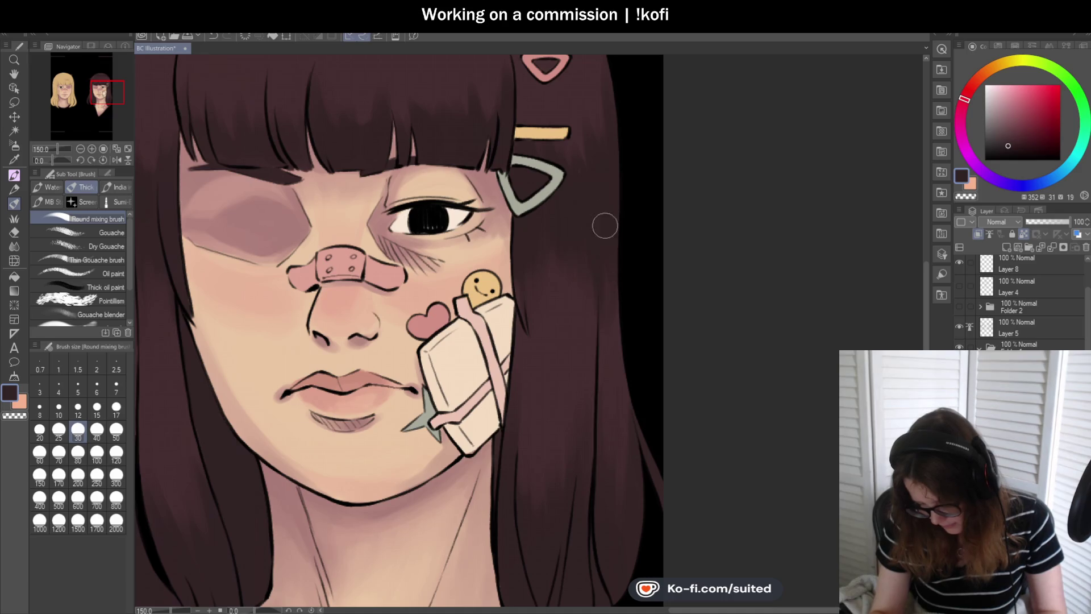
scroll(574, 275, down, 2)
scroll(602, 318, down, 2)
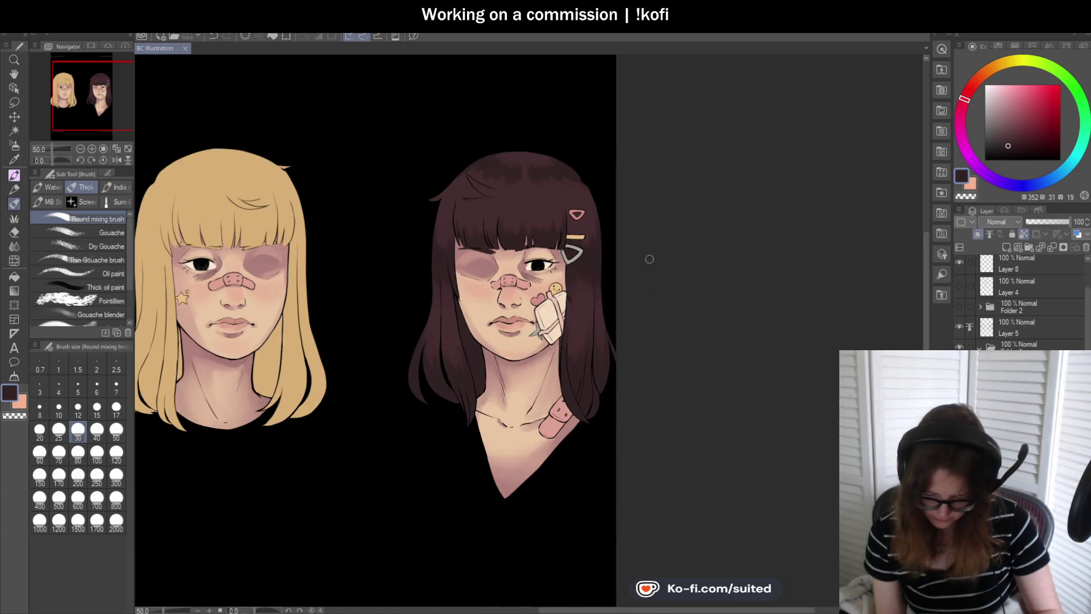
- Set the mixing brush size to 17 for the lower hair strands
scroll(602, 233, up, 1)
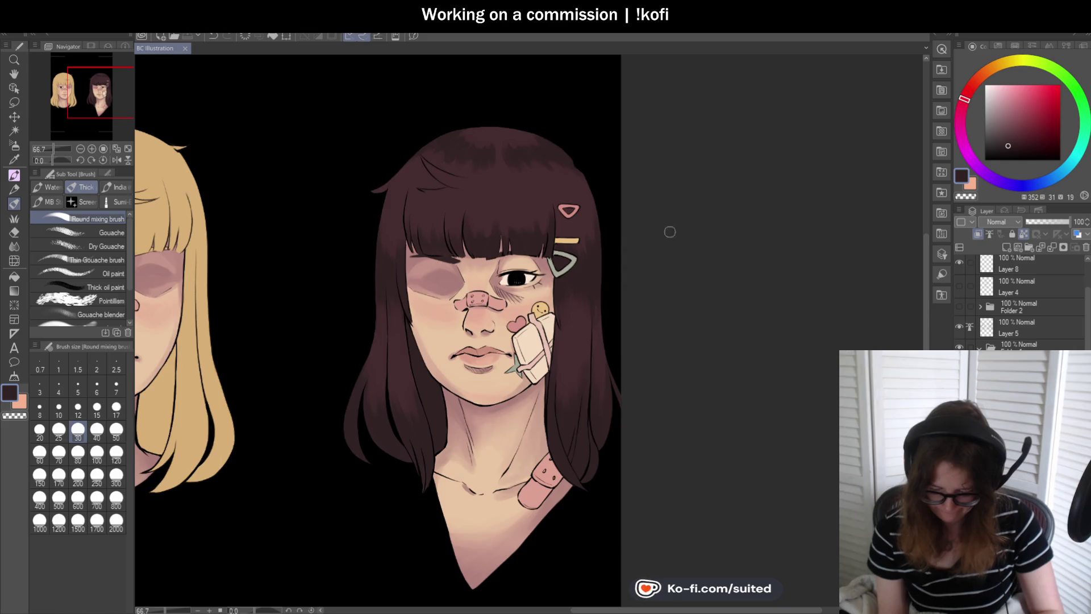
scroll(665, 231, down, 1)
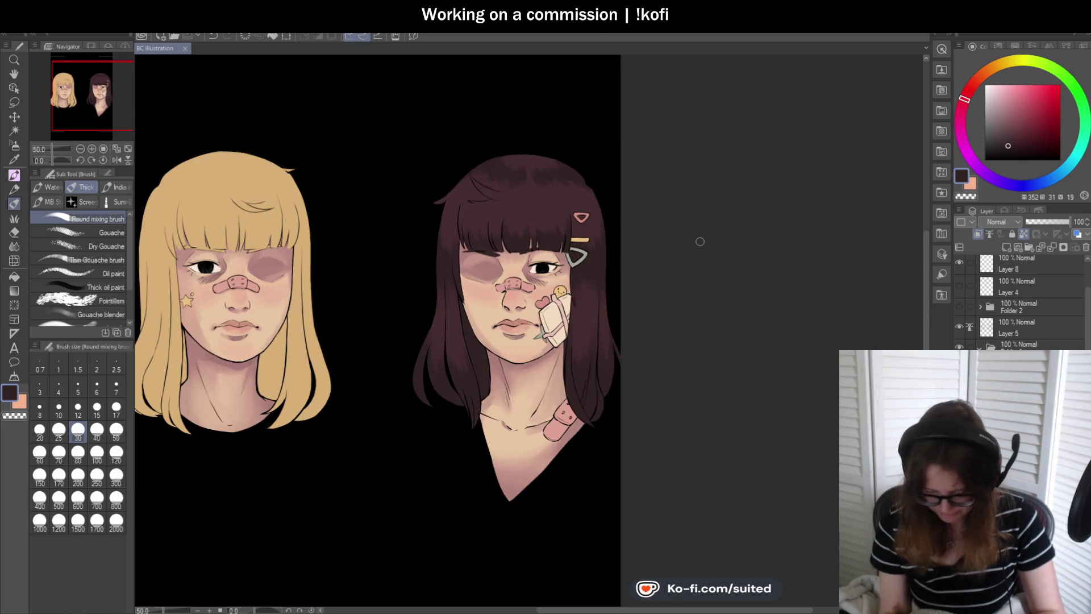
scroll(481, 355, up, 3)
click(116, 408)
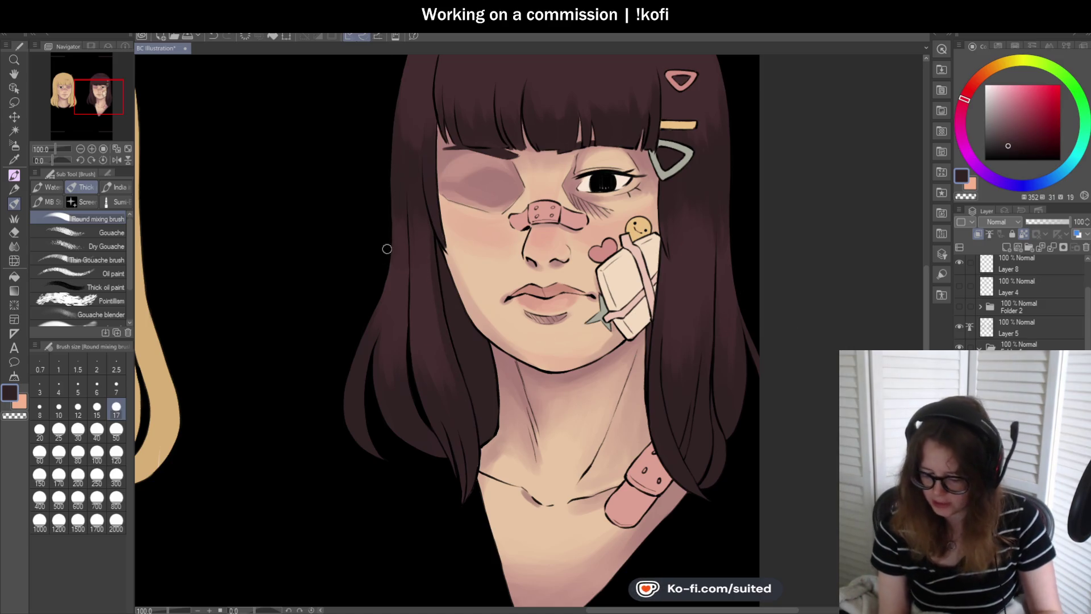
scroll(425, 317, down, 3)
scroll(411, 422, up, 3)
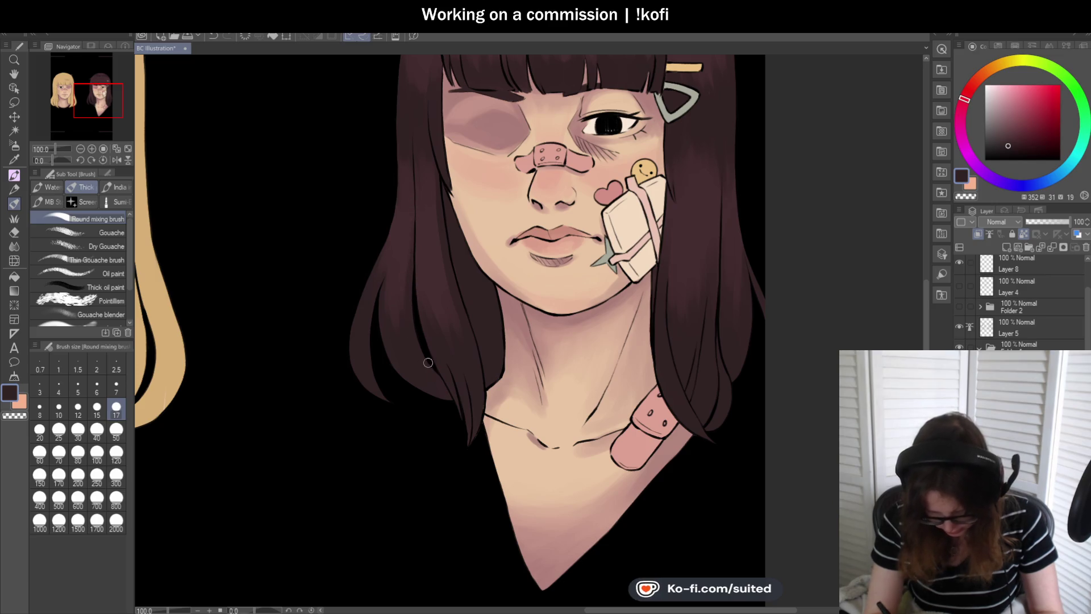
scroll(423, 352, up, 1)
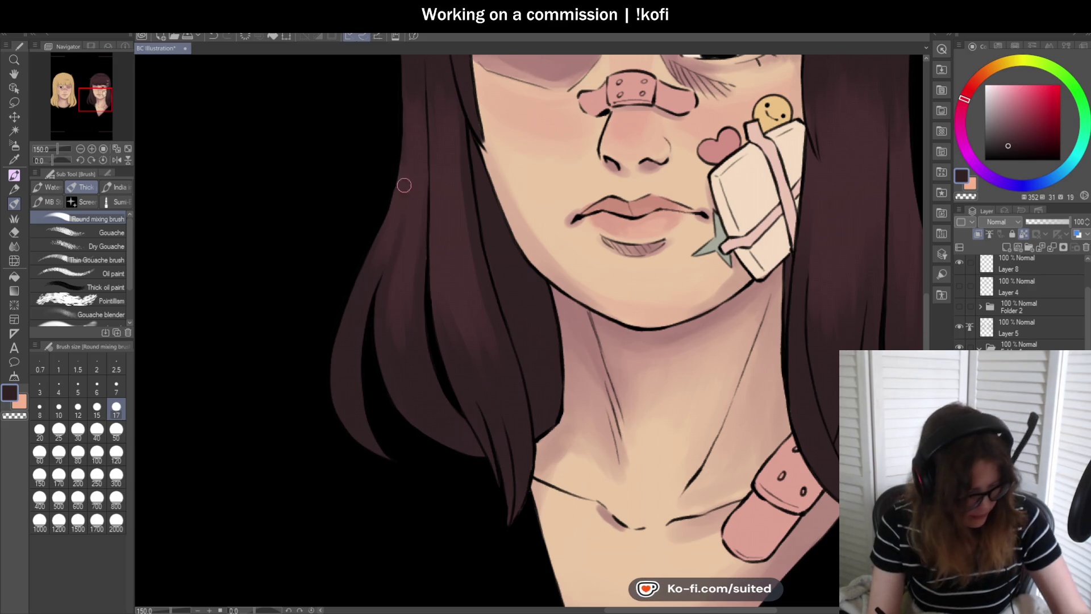
- Sample hair tones and pick a deeper shadow brown on the colour wheel
key(i)
click(415, 160)
key(b)
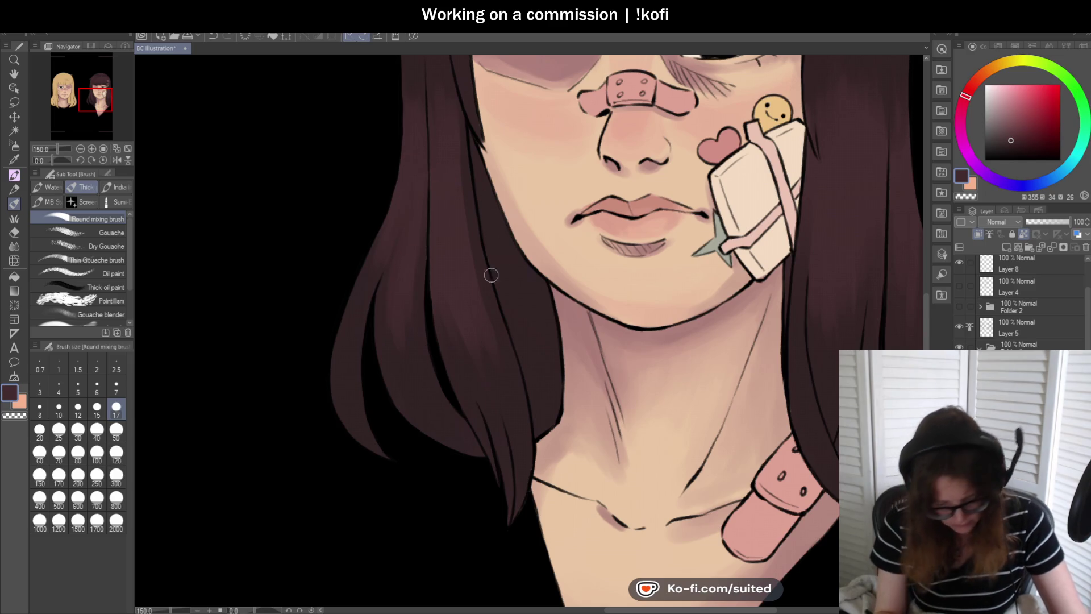
alt+click(426, 398)
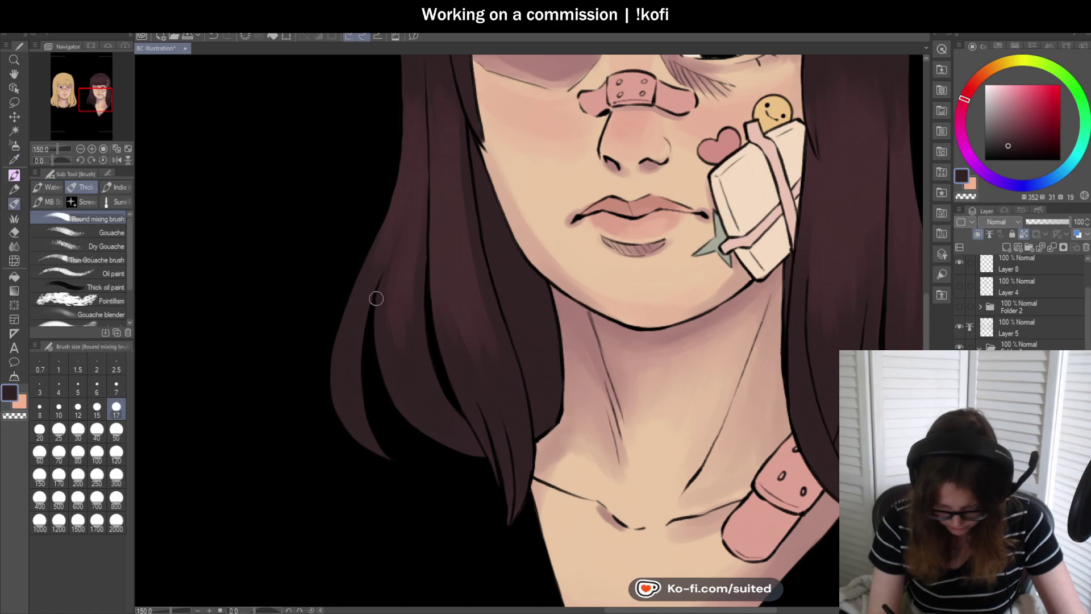
alt+click(415, 190)
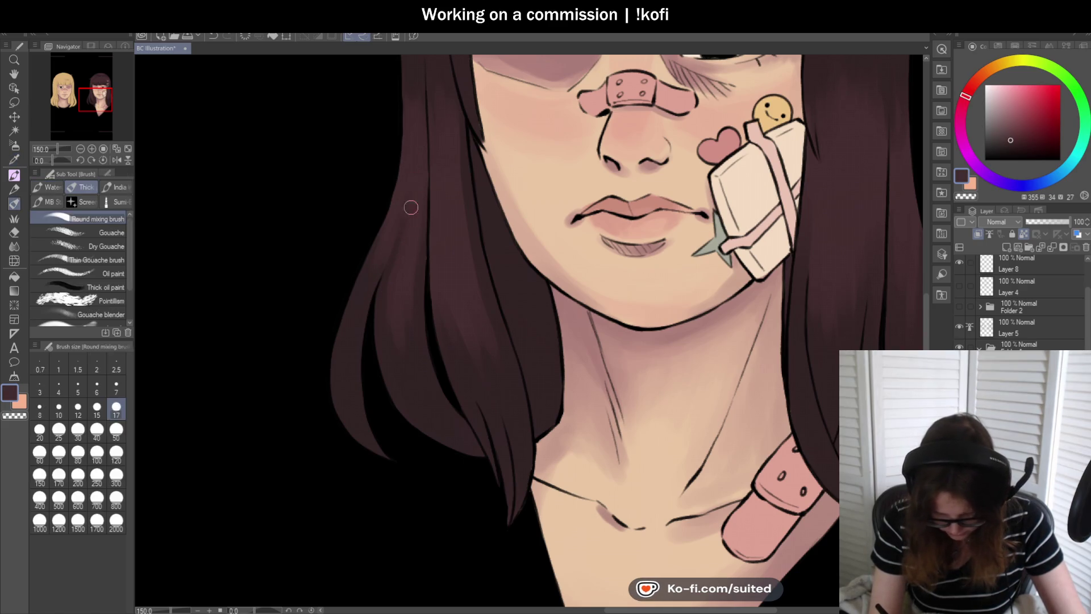
alt+click(397, 305)
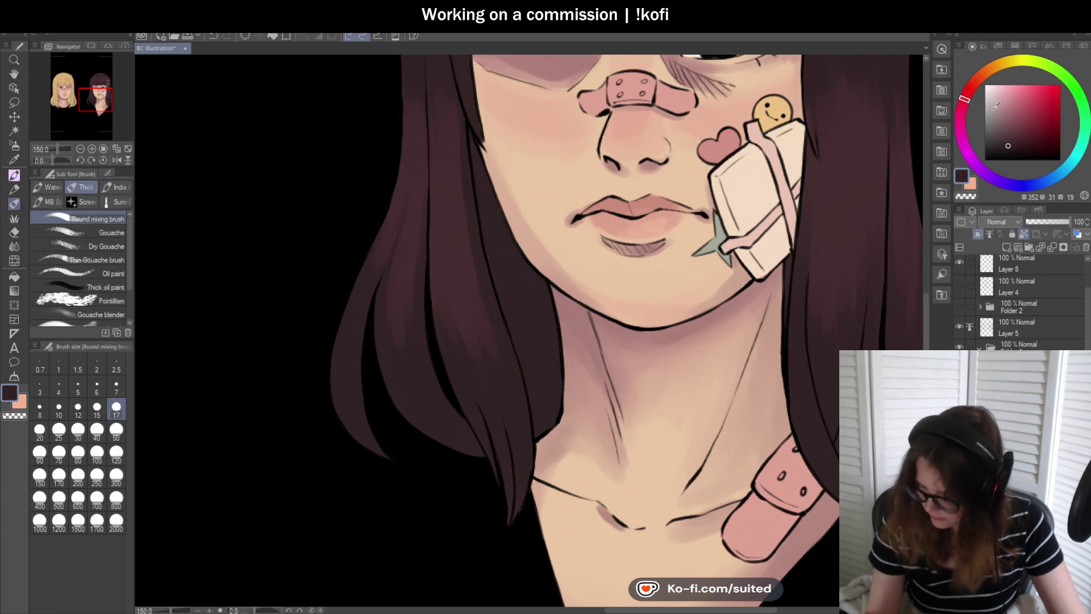
click(967, 104)
click(1003, 151)
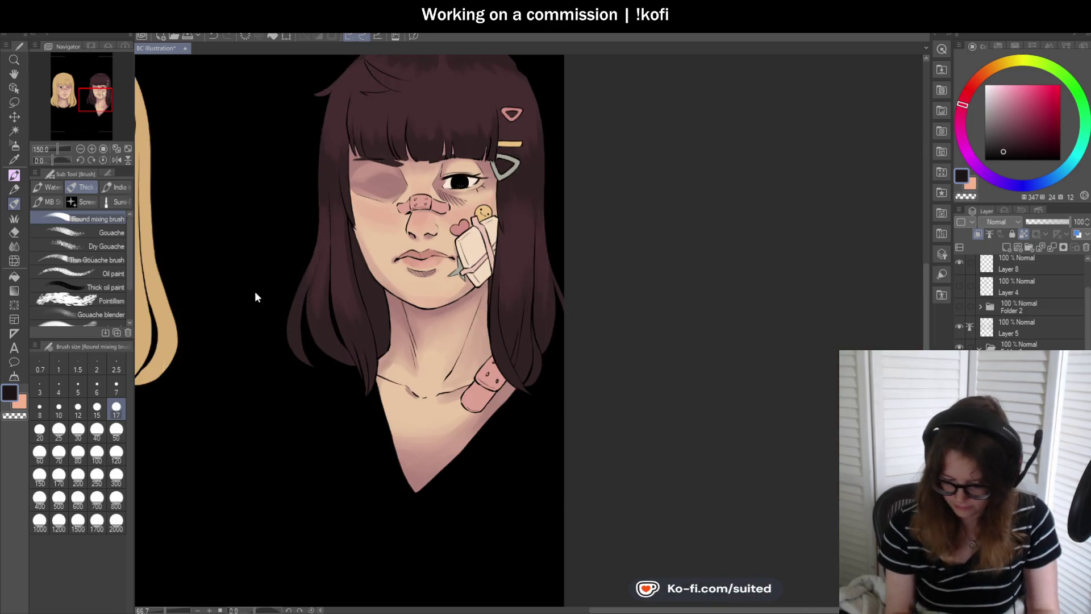
- Enlarge the brush to size 50 and zoom out to 33.3% to view the page
scroll(254, 292, down, 2)
scroll(329, 226, up, 1)
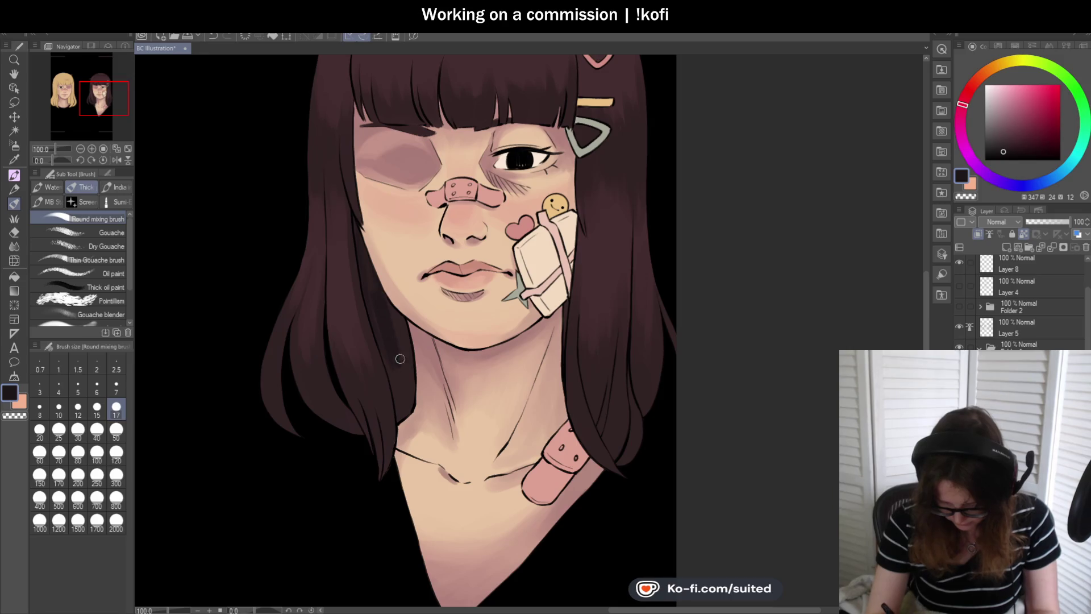
key(bracketright)
key(bracketright)
key(bracketright)
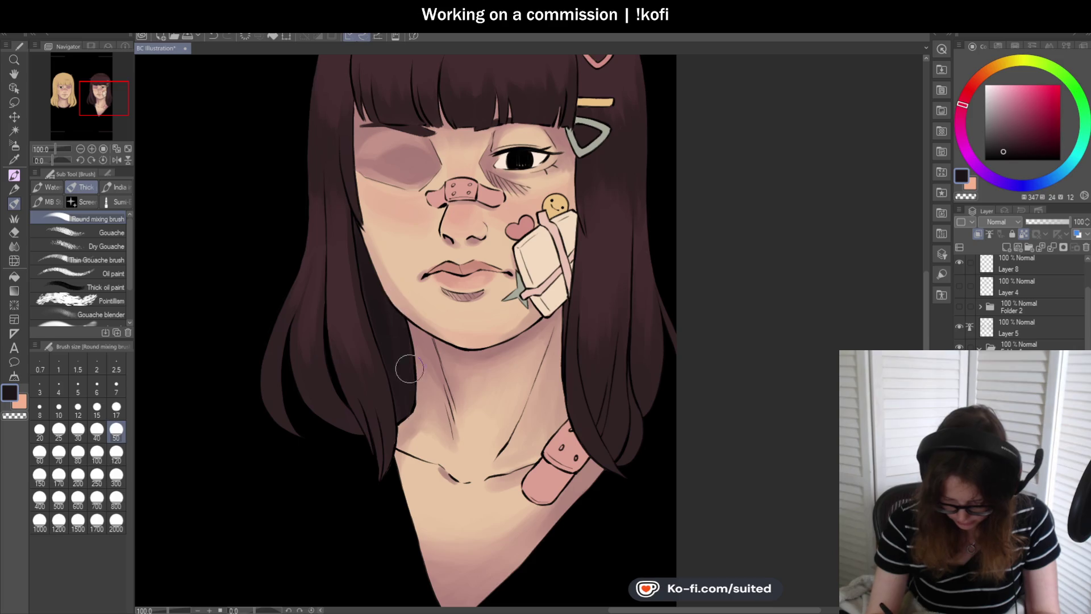
scroll(405, 427, down, 2)
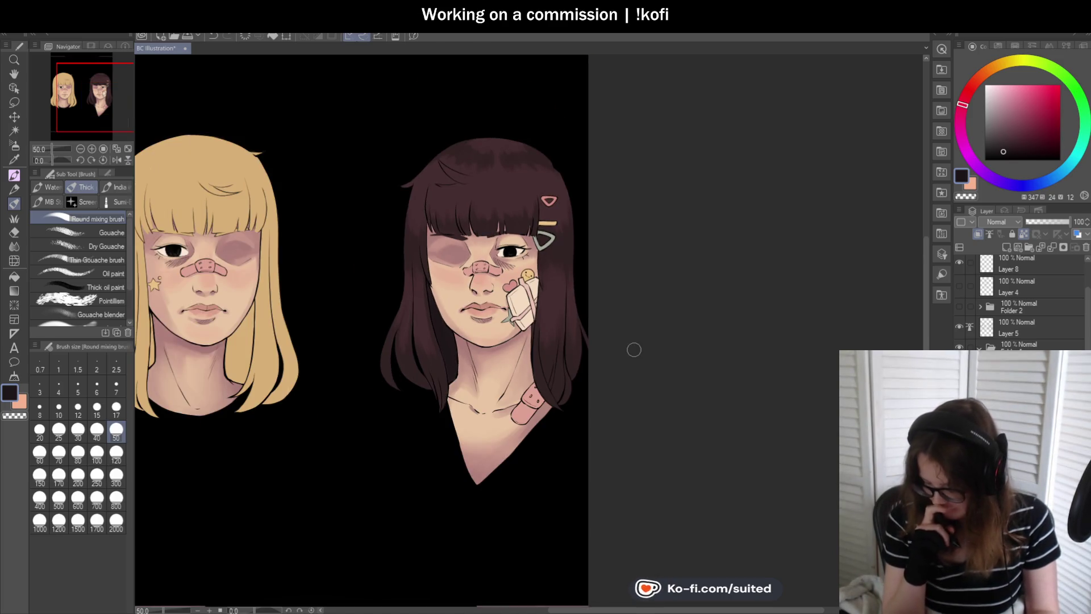
scroll(634, 350, down, 1)
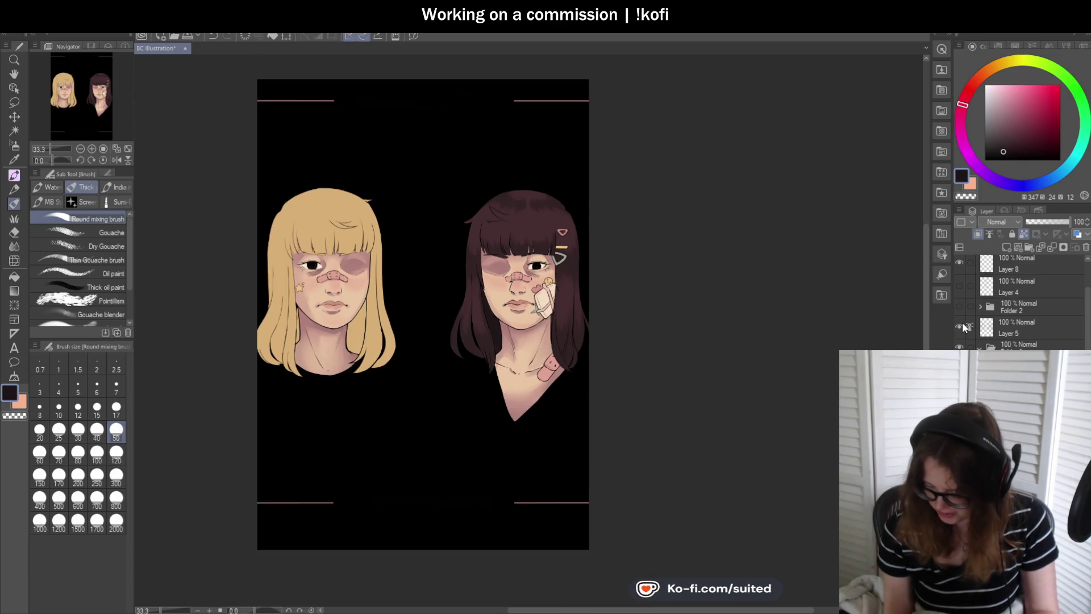